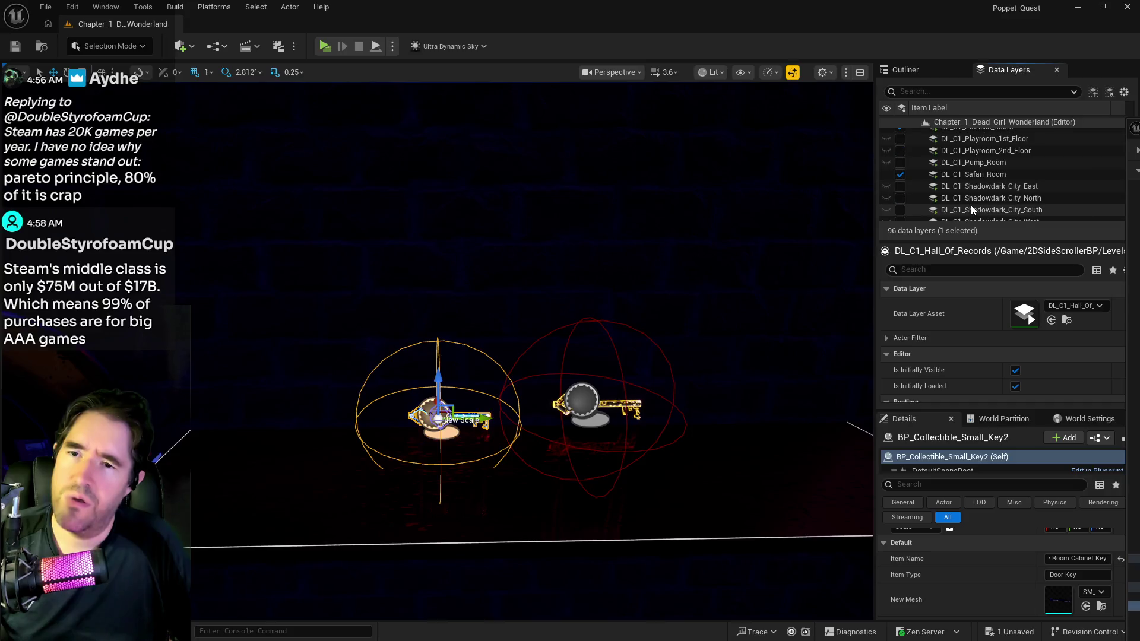
- Remove BP_Collectible_Small_Key2 from the DL_C2_Lower_Decks data layer
{"action": "scroll", "coordinate": [971, 205], "scroll_direction": "down", "scroll_amount": 10}
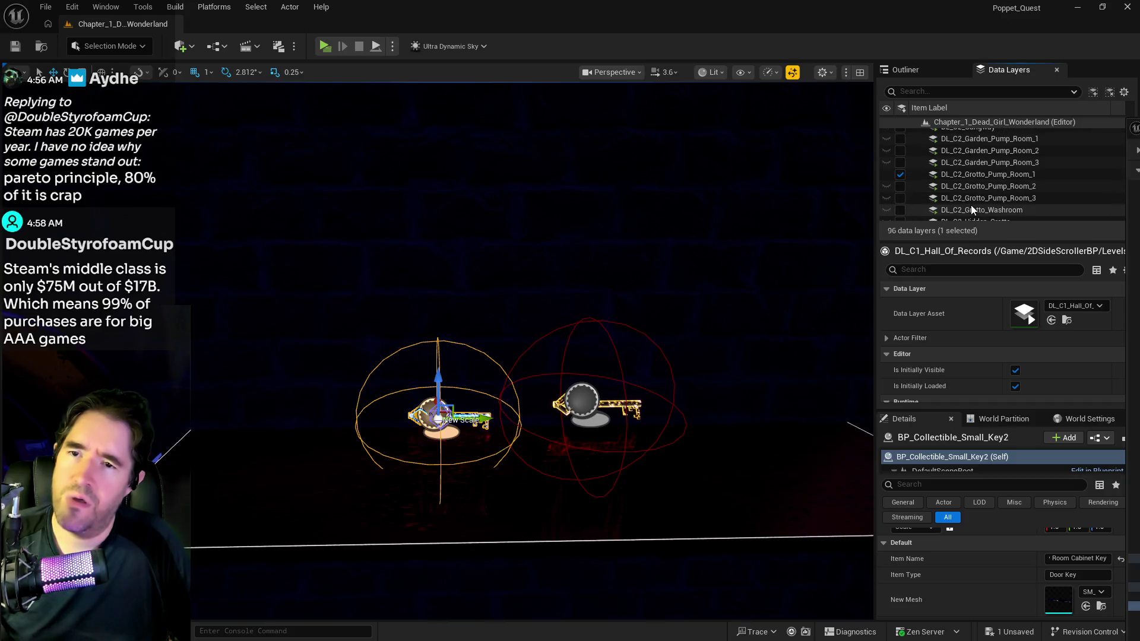
{"action": "scroll", "coordinate": [971, 207], "scroll_direction": "down", "scroll_amount": 4}
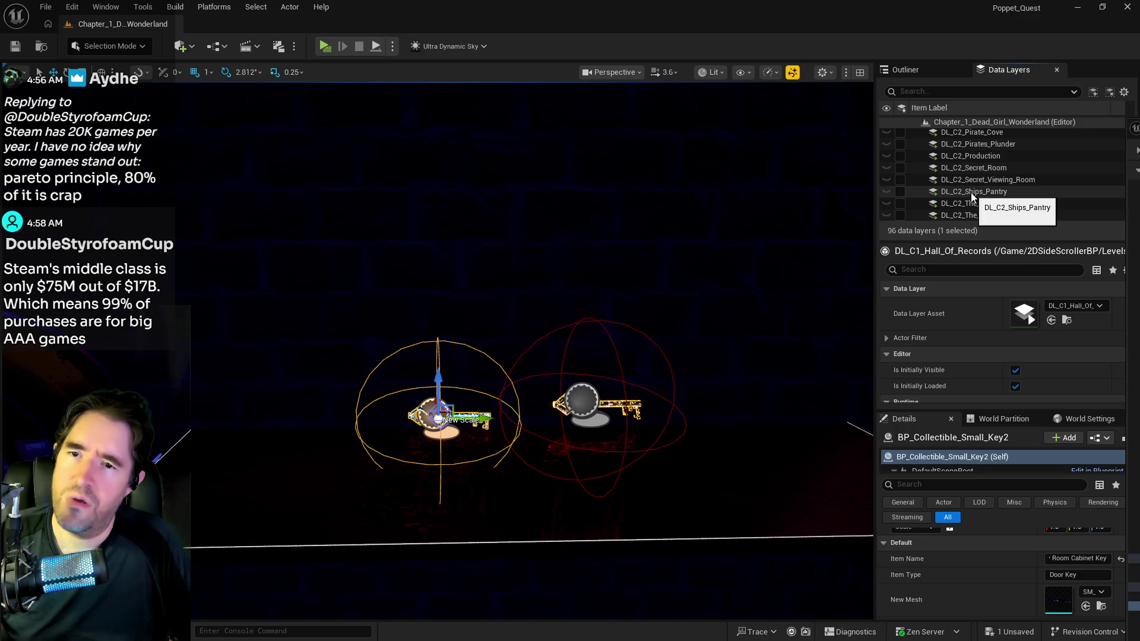
{"action": "left_click", "coordinate": [974, 139]}
{"action": "right_click", "coordinate": [974, 139]}
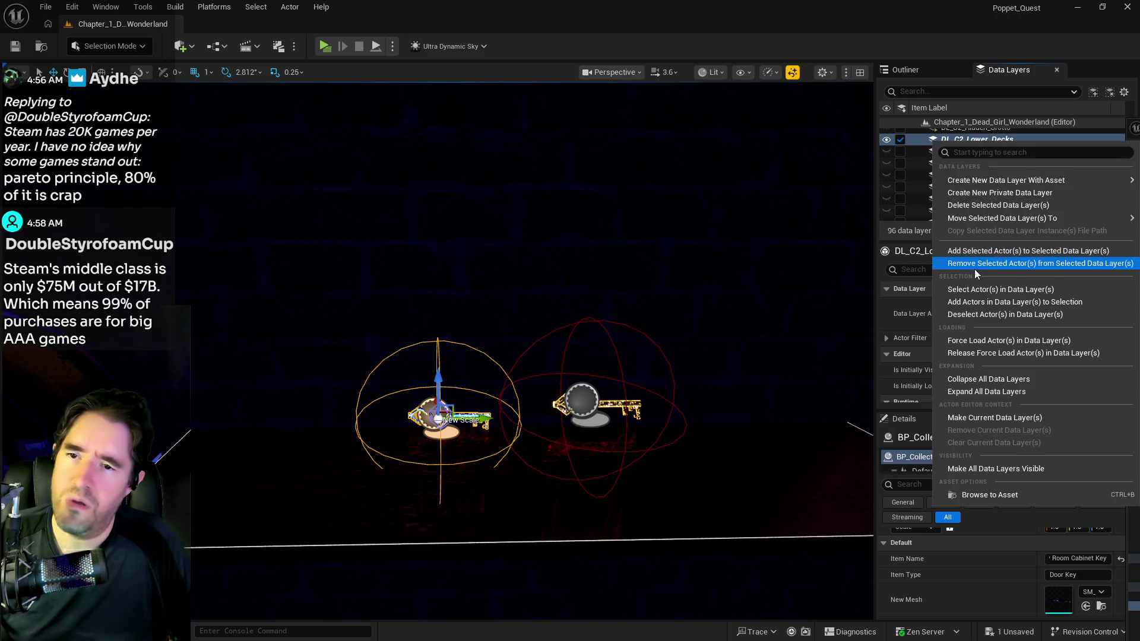
{"action": "left_click", "coordinate": [974, 269]}
- In the Outliner, move BP_Collectible_Small_Key2 into the Hall of Records folder
{"action": "left_click", "coordinate": [920, 73]}
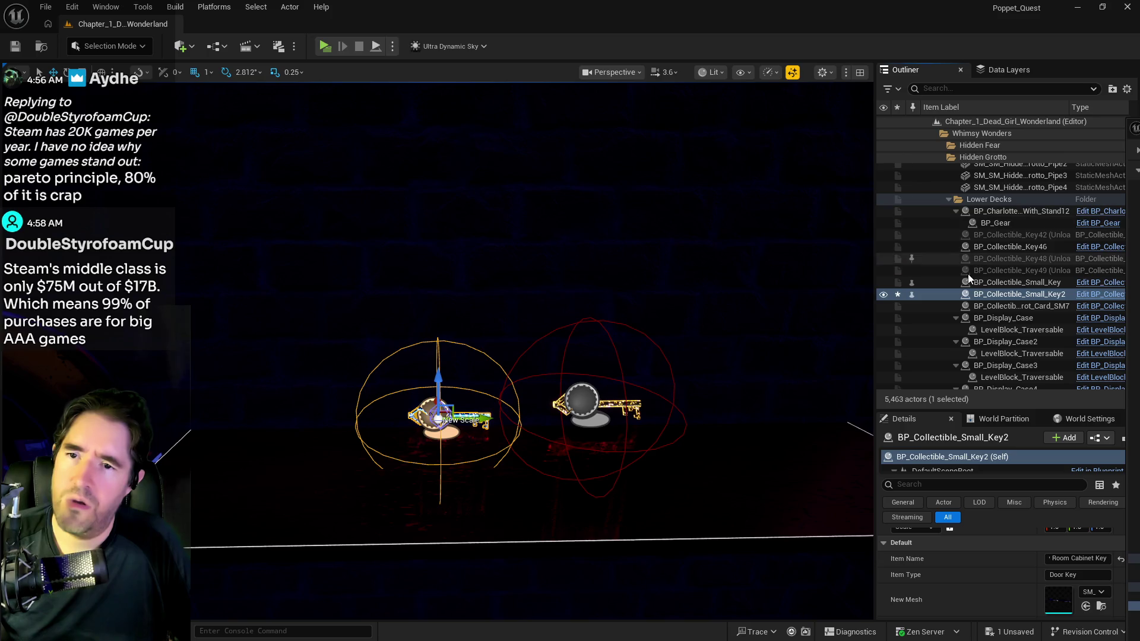
{"action": "right_click", "coordinate": [978, 293]}
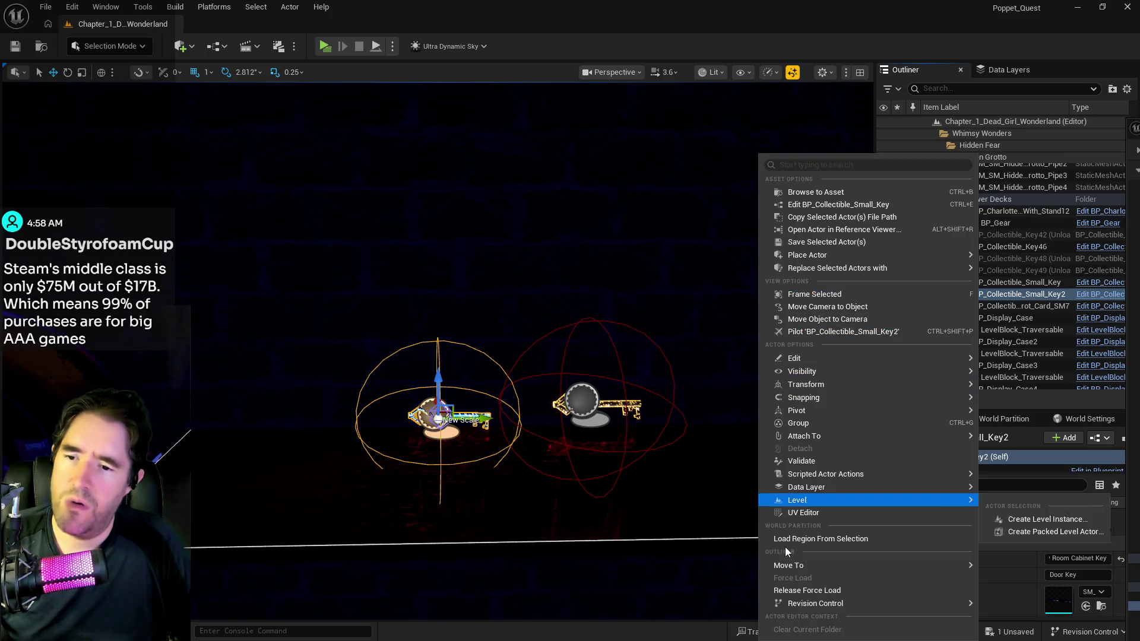
{"action": "mouse_move", "coordinate": [784, 566]}
{"action": "type", "text": "hallf o"}
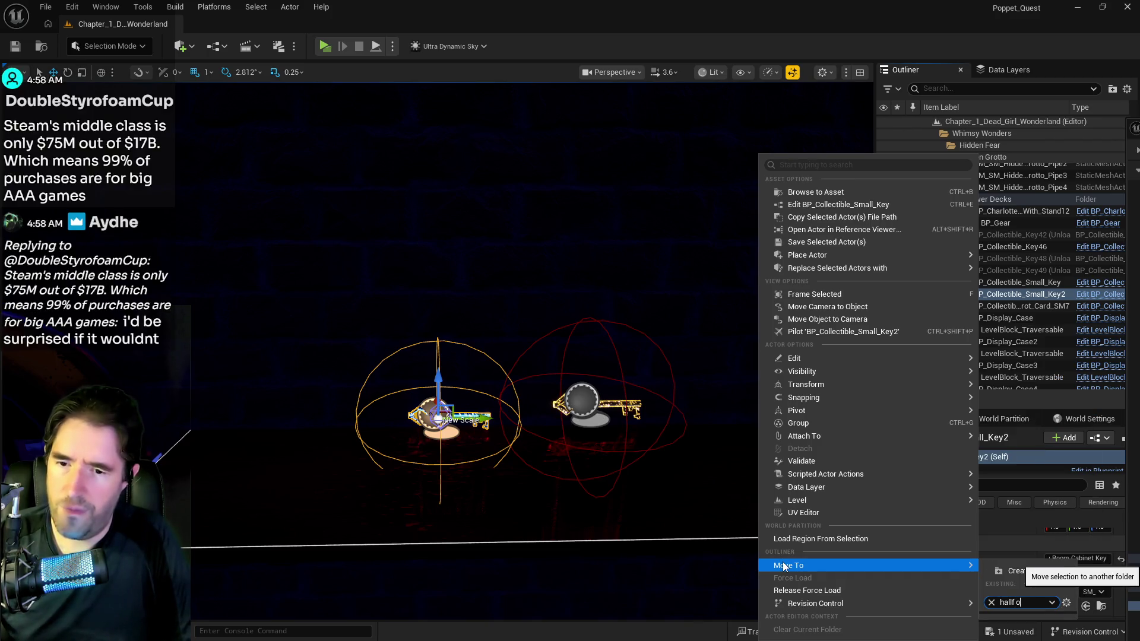
{"action": "key", "text": "BackSpace"}
{"action": "type", "text": "of re"}
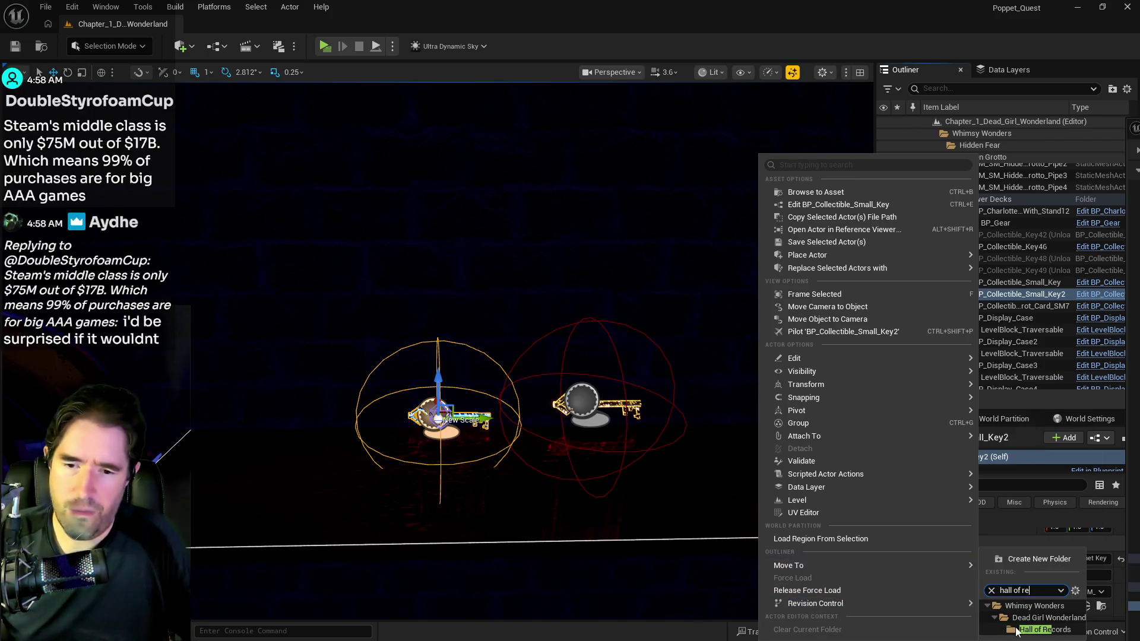
{"action": "left_click", "coordinate": [1020, 631]}
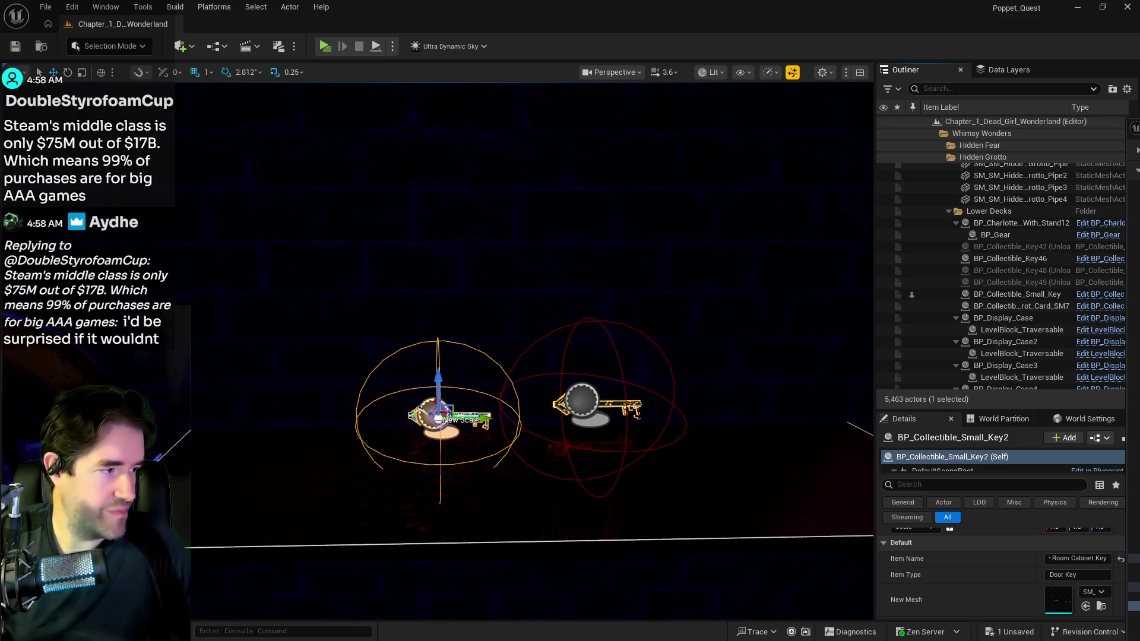
- Delete BP_Collectible_Key46, then slide BP_Collectible_Small_Key2 sideways along its X axis
{"action": "left_click", "coordinate": [629, 409]}
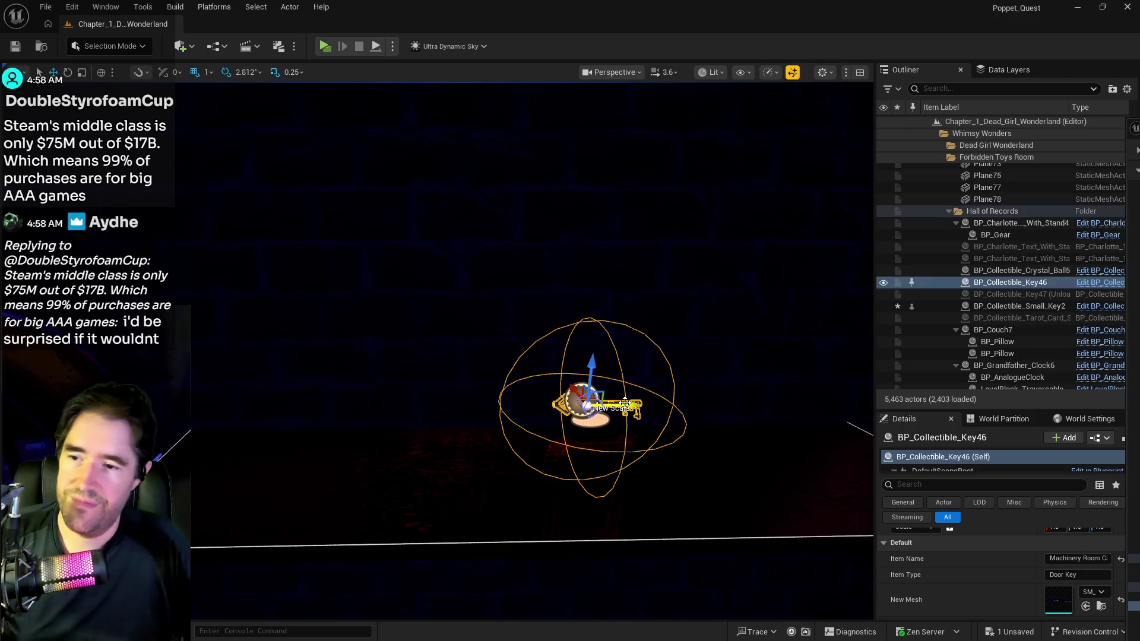
{"action": "key", "text": "Delete"}
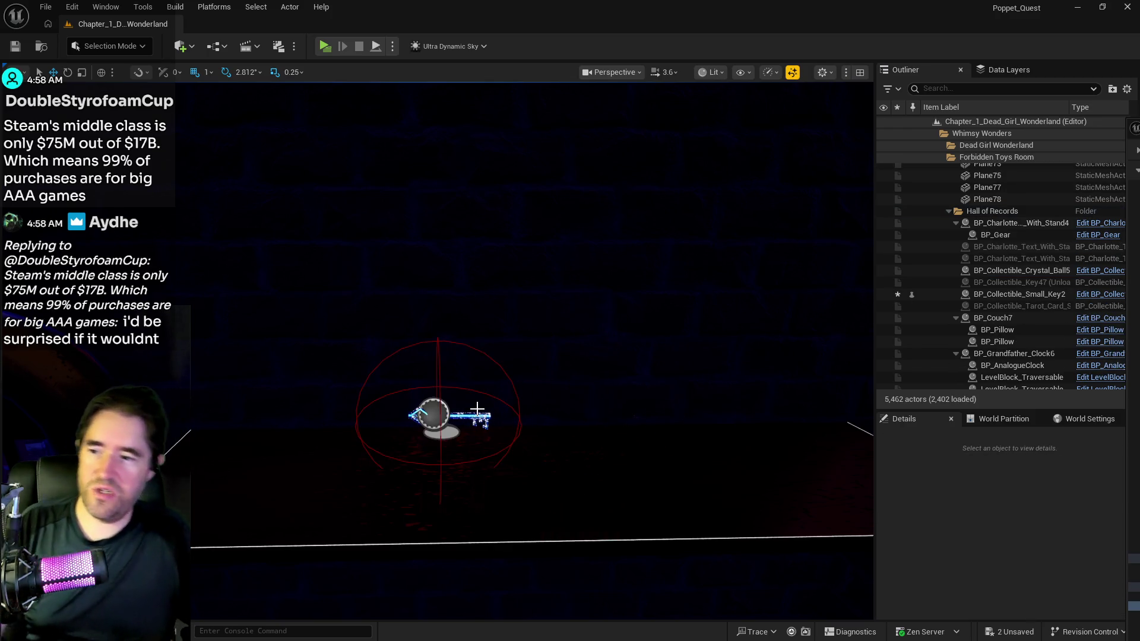
{"action": "left_click", "coordinate": [473, 416]}
{"action": "mouse_move", "coordinate": [473, 416]}
{"action": "left_mouse_down"}
{"action": "mouse_move", "coordinate": [439, 415]}
{"action": "mouse_move", "coordinate": [458, 413]}
{"action": "left_mouse_up"}
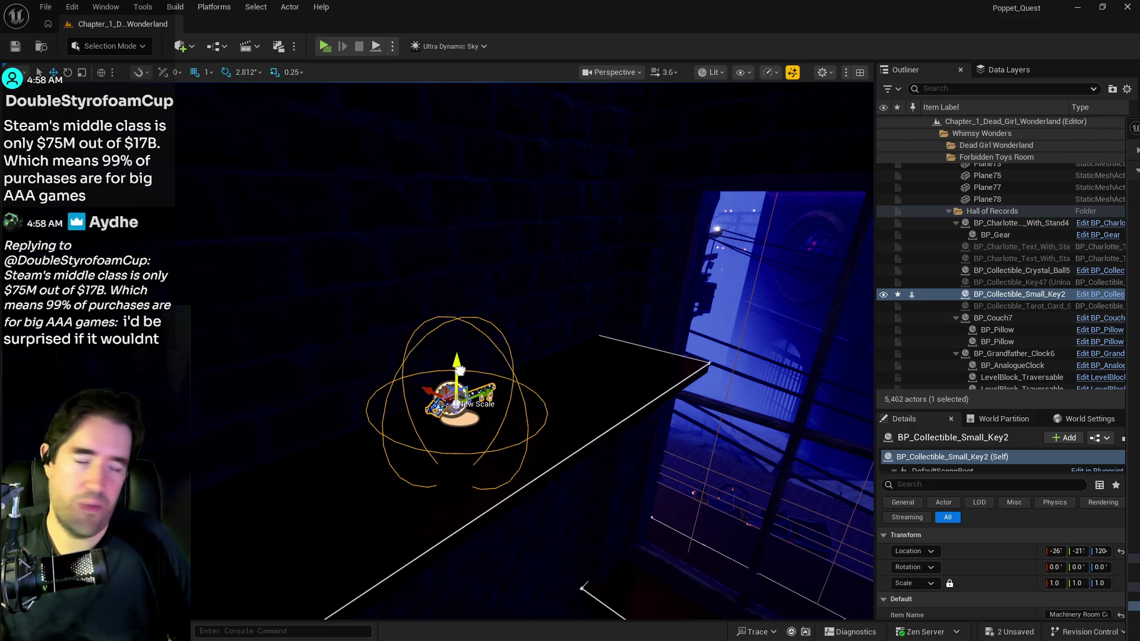
{"action": "mouse_move", "coordinate": [549, 458]}
{"action": "left_mouse_down"}
{"action": "mouse_move", "coordinate": [600, 457]}
{"action": "mouse_move", "coordinate": [555, 461]}
{"action": "left_mouse_up"}
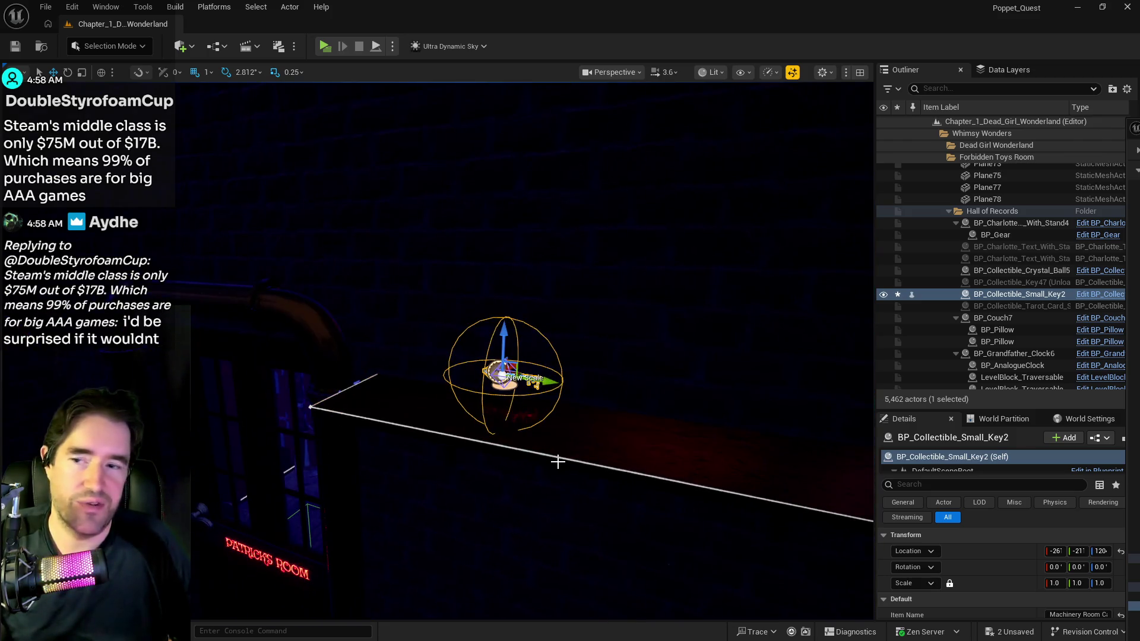
{"action": "left_click_drag", "start_coordinate": [537, 380], "coordinate": [581, 390]}
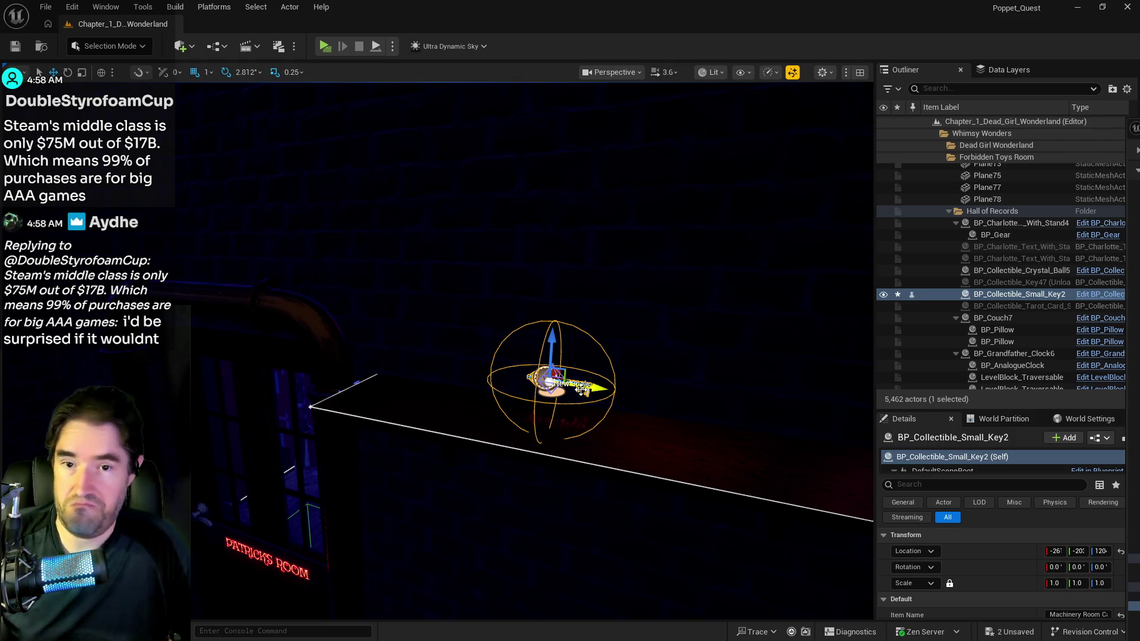
- Save all unsaved level changes with File > Save All
{"action": "left_click", "coordinate": [46, 7]}
{"action": "left_click", "coordinate": [78, 174]}
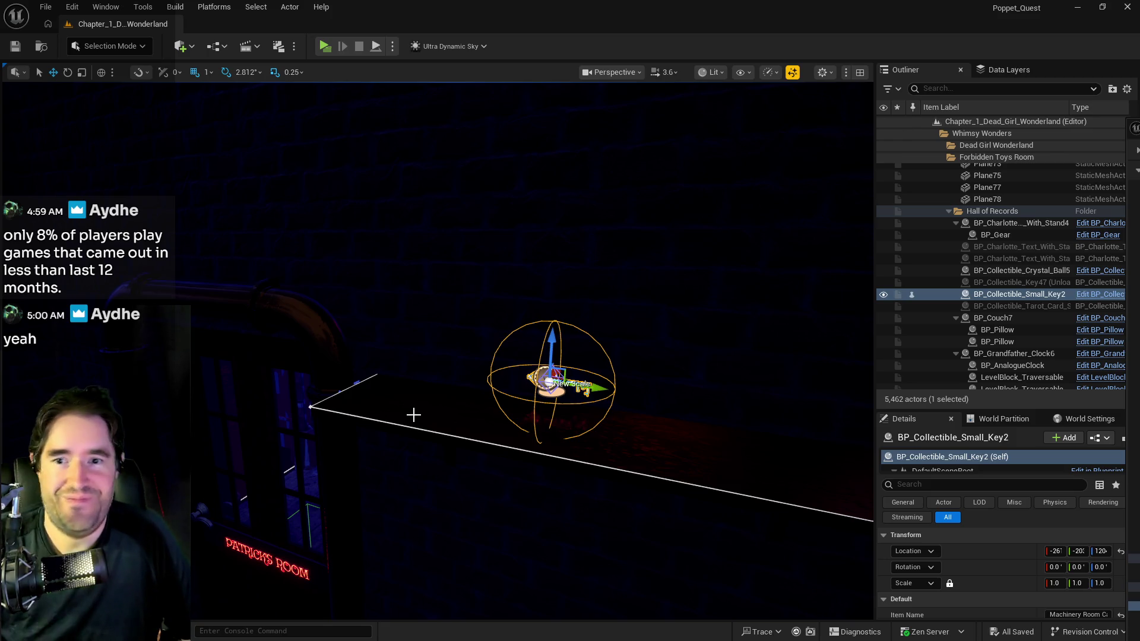
- Orbit in close around BP_Collectible_Small_Key2, save the level, and pull the view back
{"action": "mouse_move", "coordinate": [410, 412]}
{"action": "left_mouse_down"}
{"action": "mouse_move", "coordinate": [427, 392]}
{"action": "mouse_move", "coordinate": [438, 412]}
{"action": "left_mouse_up"}
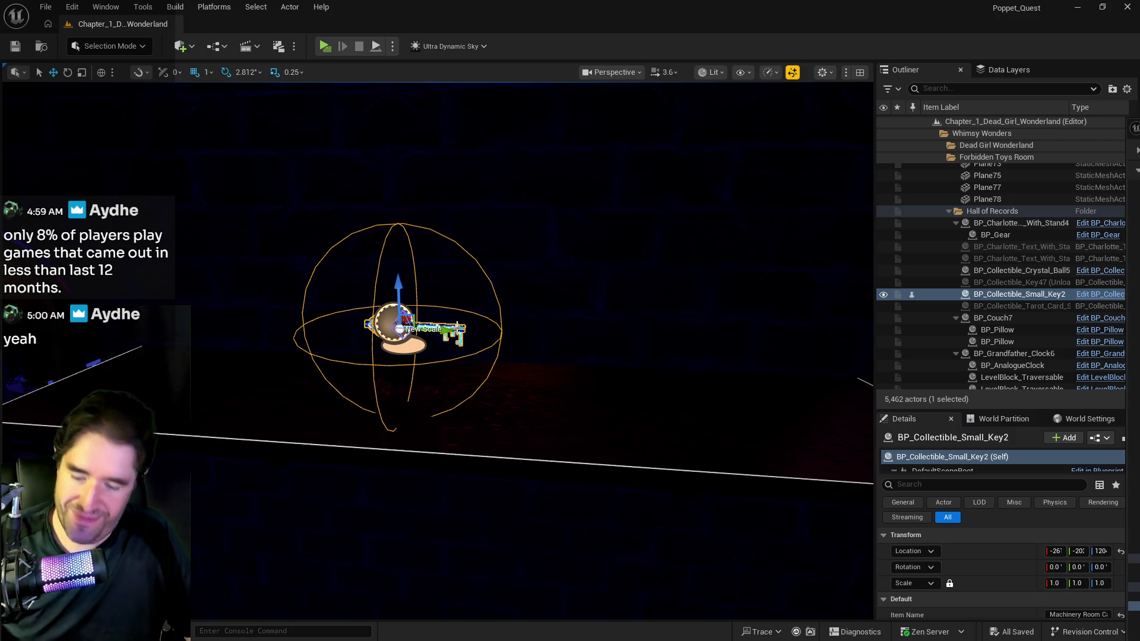
{"action": "mouse_move", "coordinate": [555, 449]}
{"action": "left_mouse_down"}
{"action": "mouse_move", "coordinate": [594, 409]}
{"action": "mouse_move", "coordinate": [532, 389]}
{"action": "mouse_move", "coordinate": [653, 421]}
{"action": "left_mouse_up"}
{"action": "key", "text": "ctrl+s"}
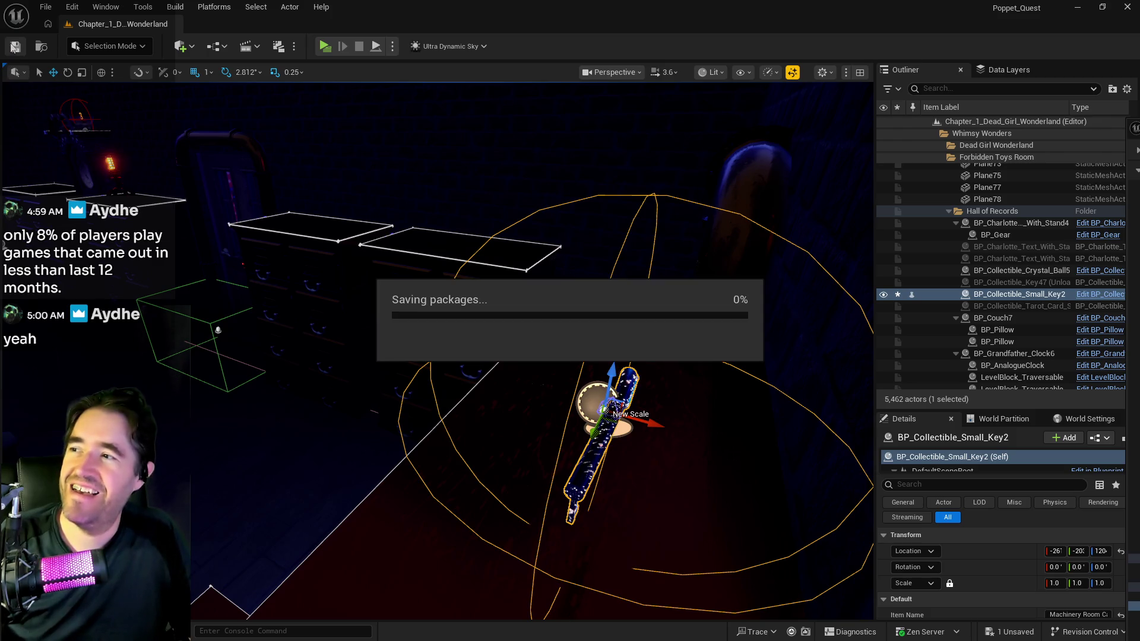
{"action": "mouse_move", "coordinate": [387, 180]}
{"action": "left_mouse_down"}
{"action": "mouse_move", "coordinate": [310, 615]}
{"action": "mouse_move", "coordinate": [381, 552]}
{"action": "left_mouse_up"}
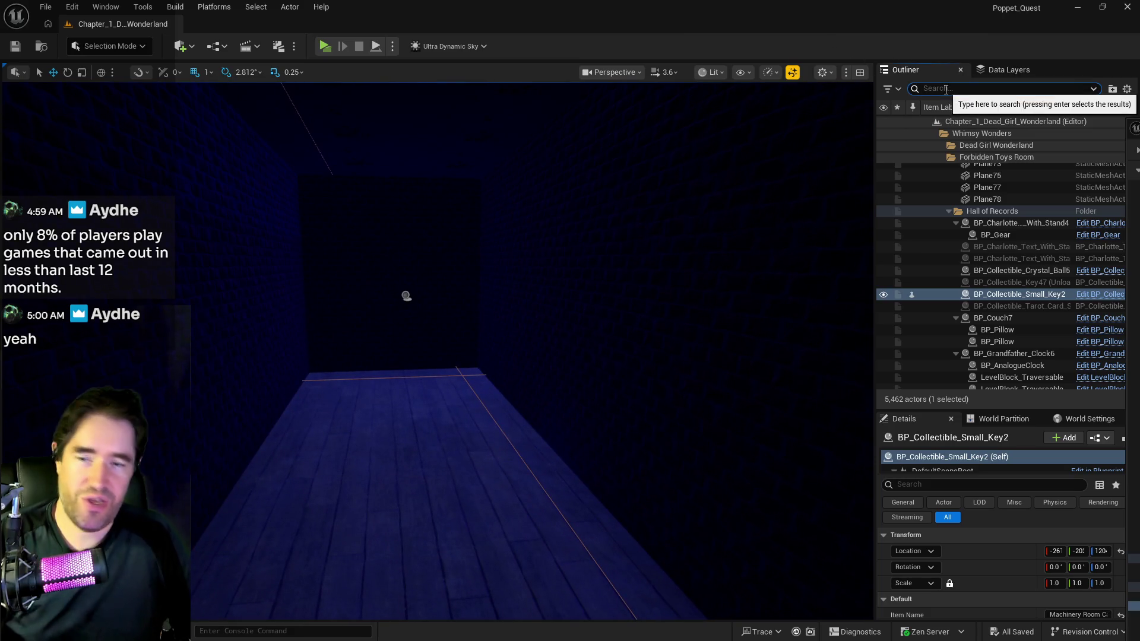
- Load the 26 DL_C1 room layers from Washroom to Carnival Room, then fly into the storage-box room
{"action": "left_click", "coordinate": [989, 70]}
{"action": "scroll", "coordinate": [956, 156], "scroll_direction": "up", "scroll_amount": 6}
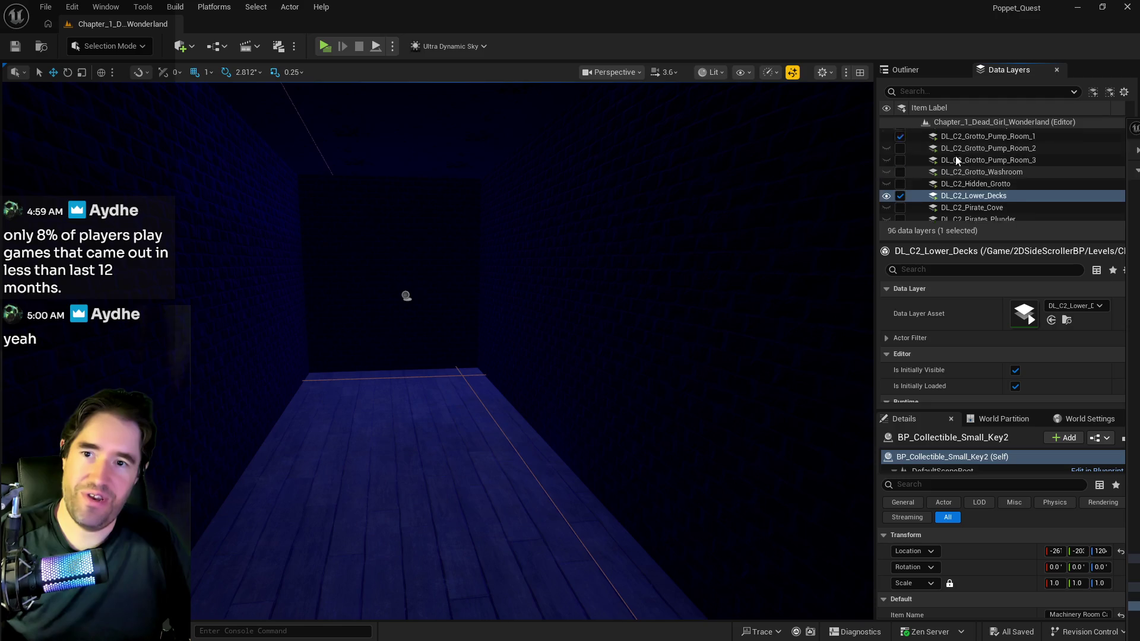
{"action": "scroll", "coordinate": [952, 171], "scroll_direction": "down", "scroll_amount": 1}
{"action": "left_click", "coordinate": [963, 174]}
{"action": "left_click", "coordinate": [962, 183]}
{"action": "scroll", "coordinate": [960, 181], "scroll_direction": "up", "scroll_amount": 8}
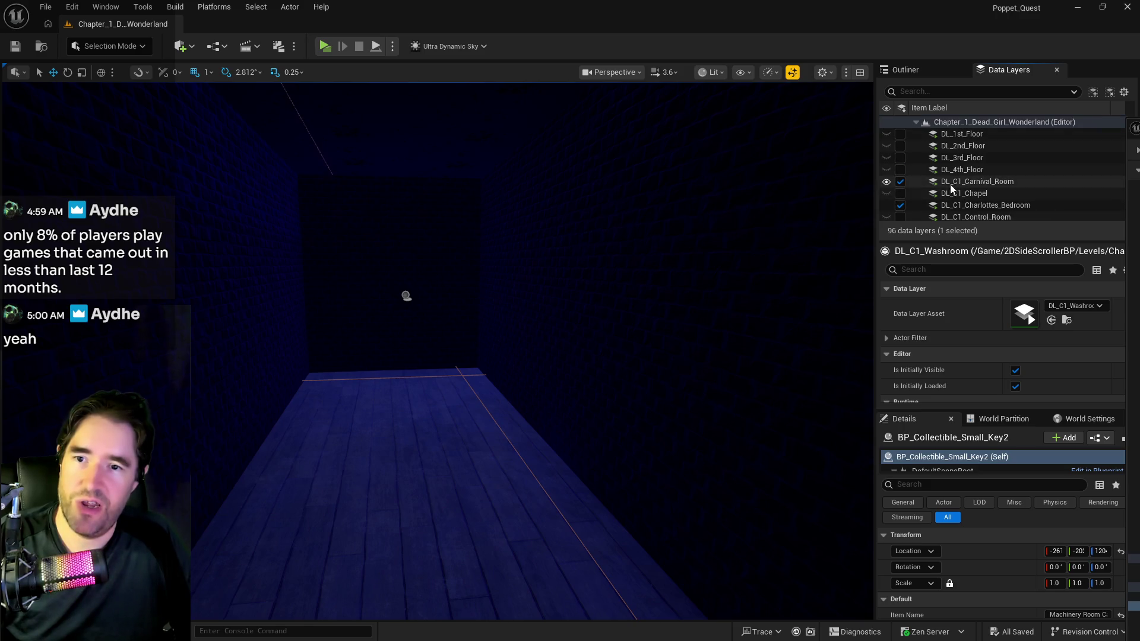
{"action": "left_click", "coordinate": [950, 184], "text": "shift"}
{"action": "left_click", "coordinate": [901, 195]}
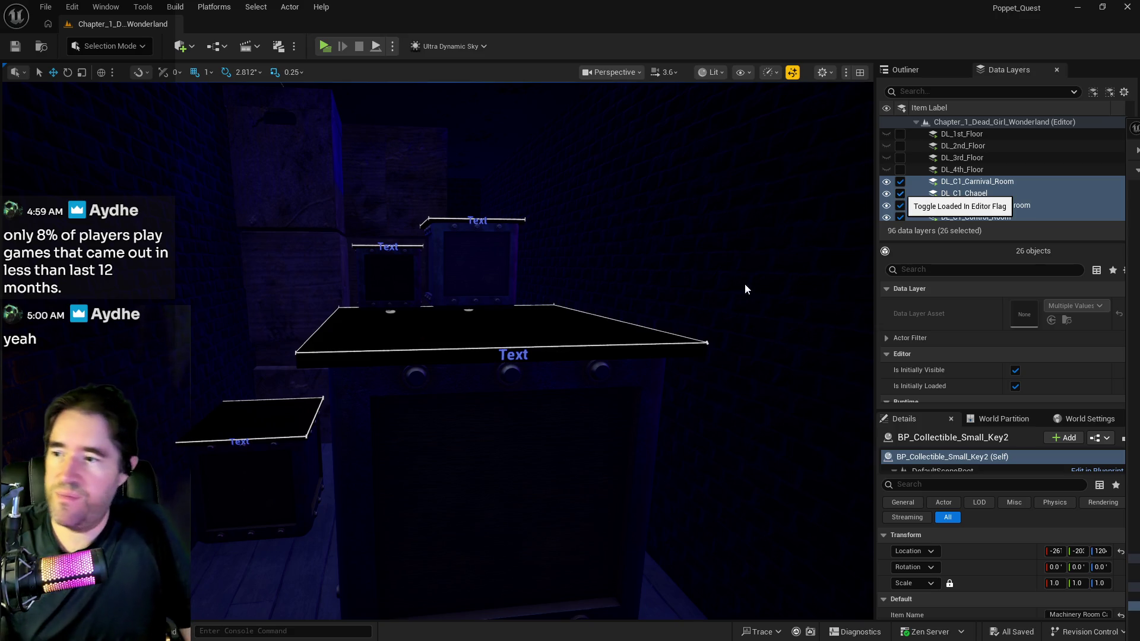
{"action": "mouse_move", "coordinate": [746, 287]}
{"action": "left_mouse_down"}
{"action": "mouse_move", "coordinate": [700, 202]}
{"action": "mouse_move", "coordinate": [677, 232]}
{"action": "mouse_move", "coordinate": [784, 183]}
{"action": "left_mouse_up"}
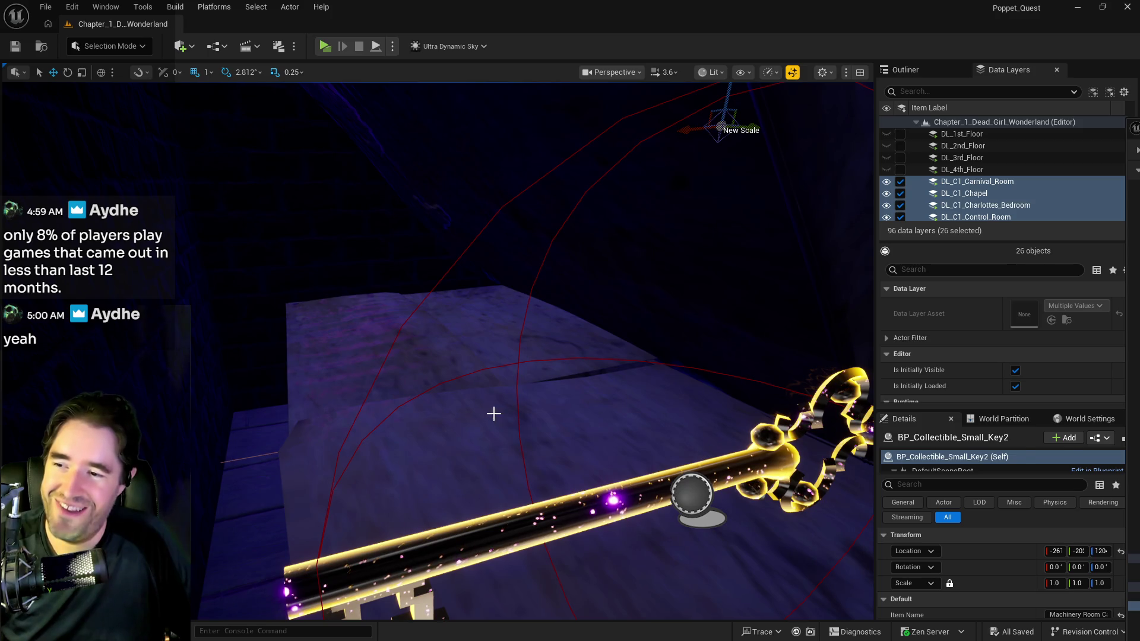
- Place a new BP_Collectible_Small_Key on the storage box and raise it on top
{"action": "right_click", "coordinate": [497, 412]}
{"action": "mouse_move", "coordinate": [523, 425]}
{"action": "left_click", "coordinate": [770, 466]}
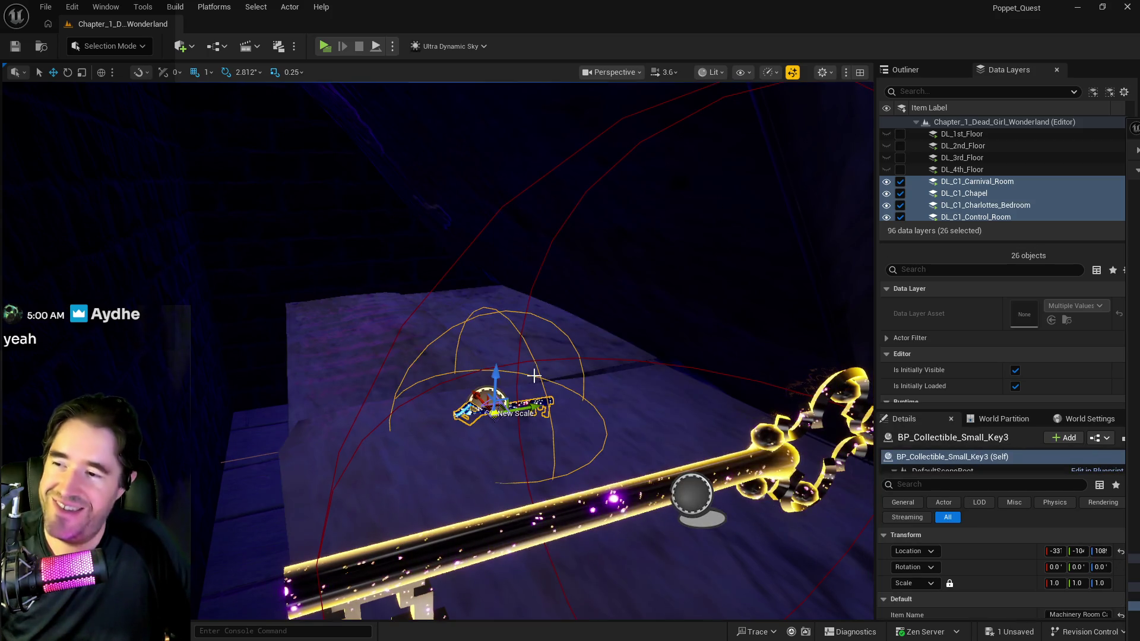
{"action": "left_click_drag", "start_coordinate": [509, 365], "coordinate": [509, 288]}
{"action": "mouse_move", "coordinate": [285, 290]}
{"action": "left_mouse_down"}
{"action": "mouse_move", "coordinate": [415, 291]}
{"action": "mouse_move", "coordinate": [369, 279]}
{"action": "mouse_move", "coordinate": [285, 290]}
{"action": "left_mouse_up"}
- Frame and reselect BP_Collectible_Small_Key3 beside the large Key41, then save the level
{"action": "key", "text": "f"}
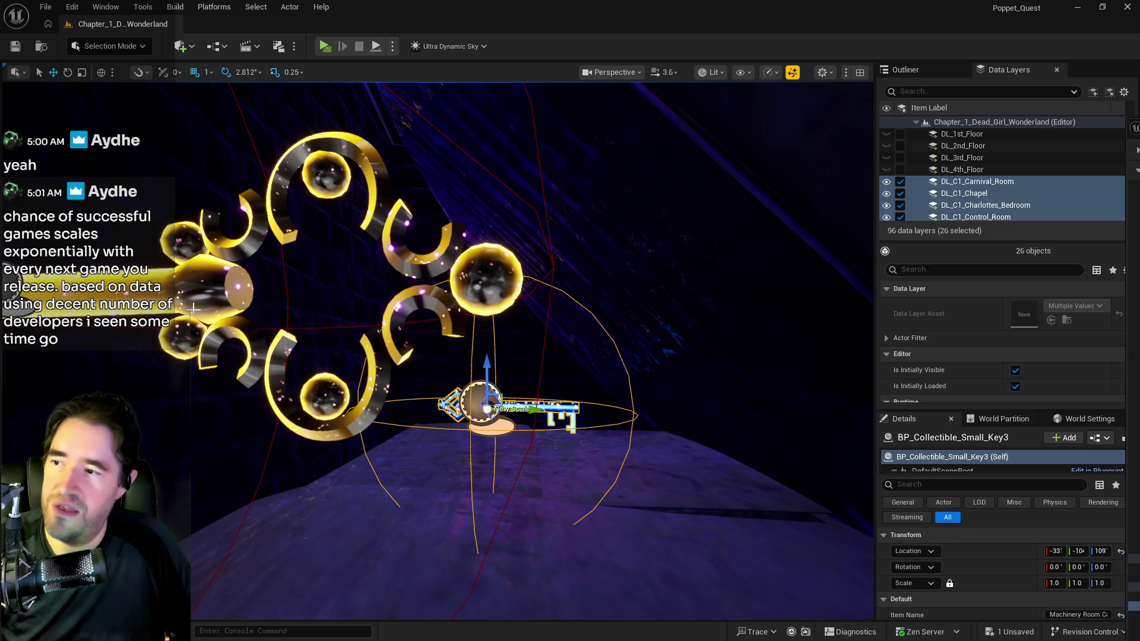
{"action": "left_click", "coordinate": [481, 404]}
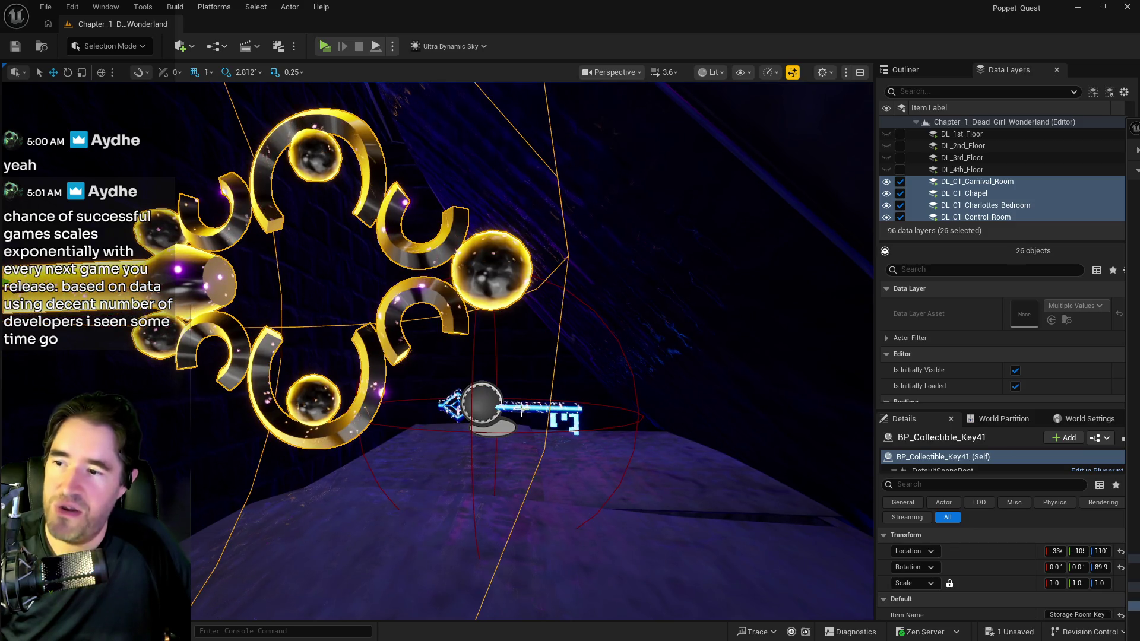
{"action": "left_click", "coordinate": [484, 404]}
{"action": "scroll", "coordinate": [484, 404], "scroll_direction": "up", "scroll_amount": 5}
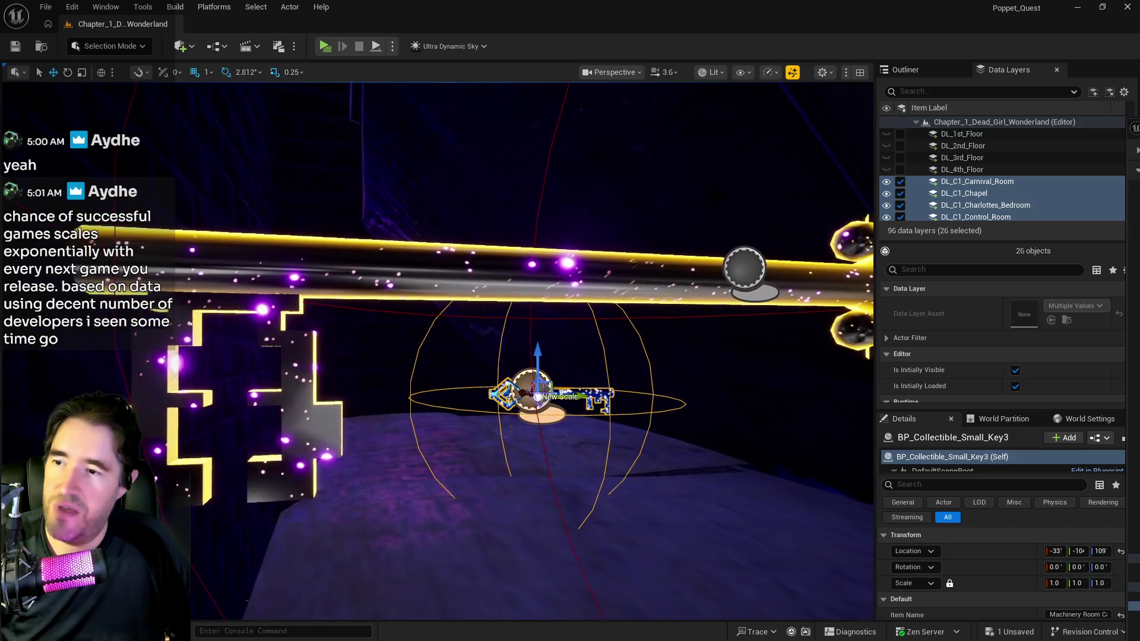
{"action": "mouse_move", "coordinate": [538, 397]}
{"action": "left_mouse_down"}
{"action": "mouse_move", "coordinate": [537, 380]}
{"action": "mouse_move", "coordinate": [599, 368]}
{"action": "mouse_move", "coordinate": [524, 408]}
{"action": "left_mouse_up"}
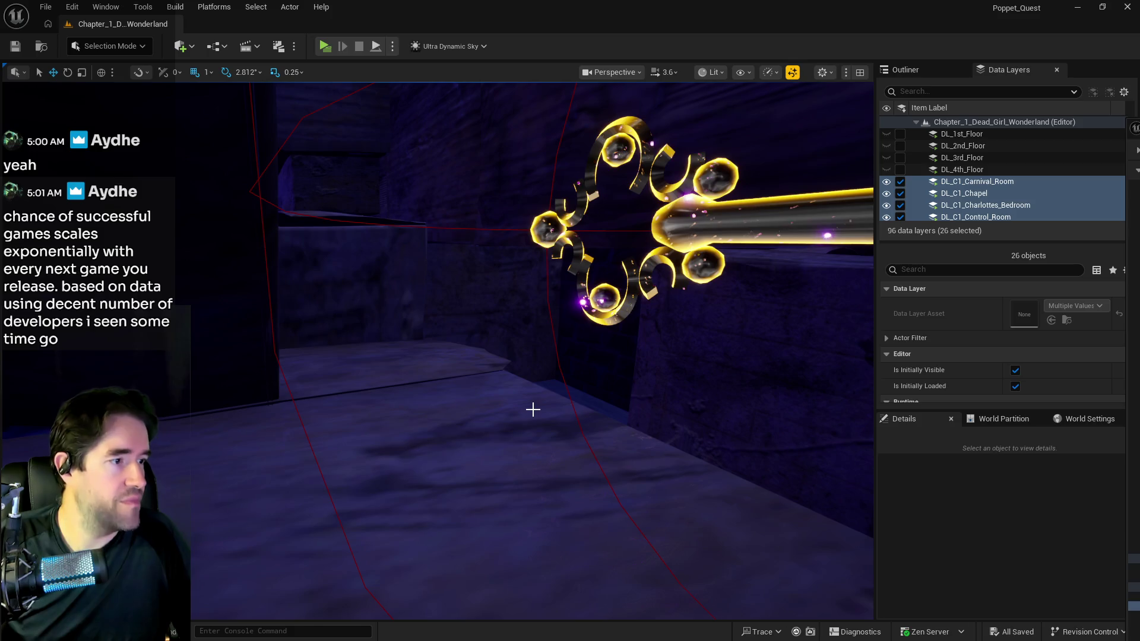
{"action": "key", "text": "Escape"}
{"action": "key", "text": "ctrl+s"}
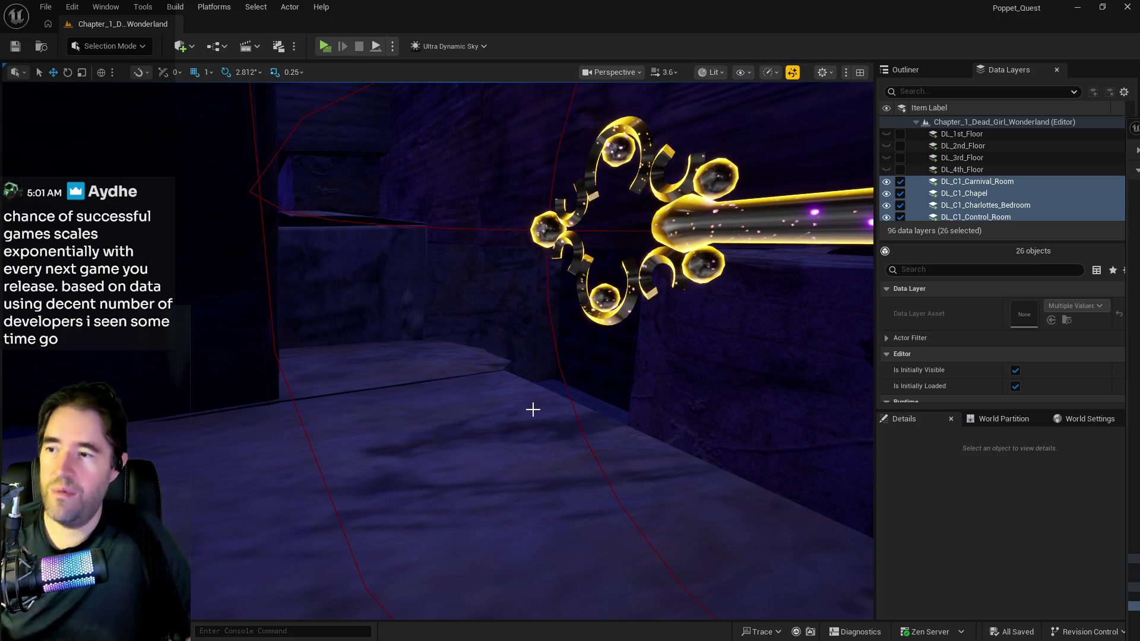
{"action": "mouse_move", "coordinate": [494, 436]}
{"action": "left_mouse_down"}
{"action": "mouse_move", "coordinate": [529, 417]}
{"action": "mouse_move", "coordinate": [570, 419]}
{"action": "mouse_move", "coordinate": [547, 469]}
{"action": "mouse_move", "coordinate": [383, 311]}
{"action": "left_mouse_up"}
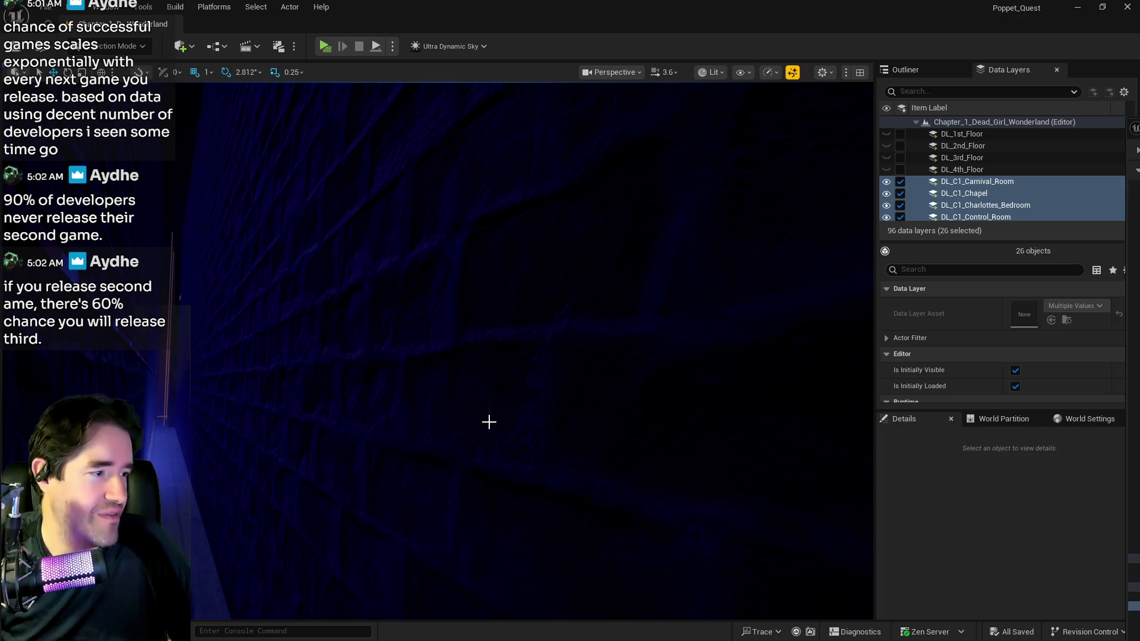
- Fly to the pedestal room, duplicate the key, and lift the copy above the pedestal
{"action": "mouse_move", "coordinate": [562, 465]}
{"action": "left_mouse_down"}
{"action": "mouse_move", "coordinate": [535, 451]}
{"action": "mouse_move", "coordinate": [472, 492]}
{"action": "mouse_move", "coordinate": [466, 458]}
{"action": "left_mouse_up"}
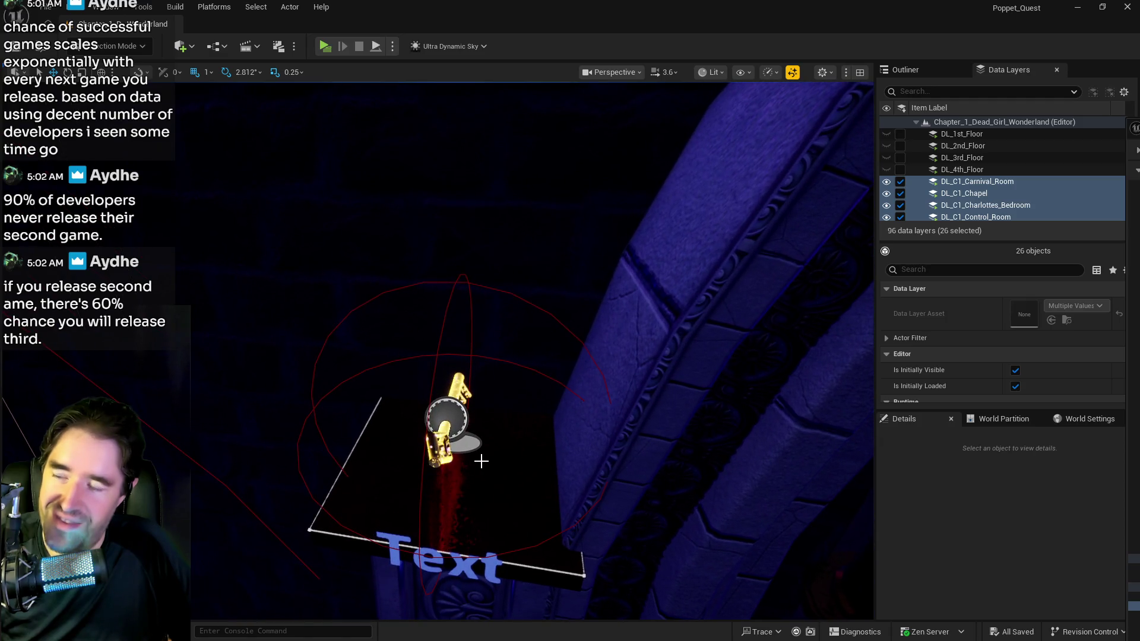
{"action": "right_click", "coordinate": [481, 461]}
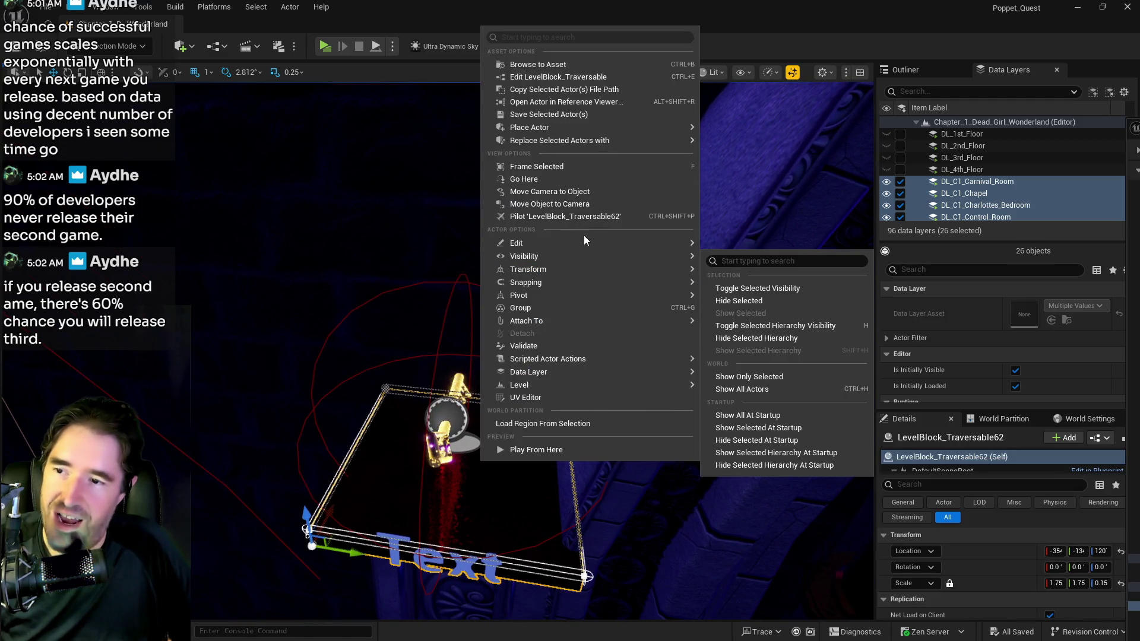
{"action": "mouse_move", "coordinate": [607, 243]}
{"action": "left_click", "coordinate": [764, 286]}
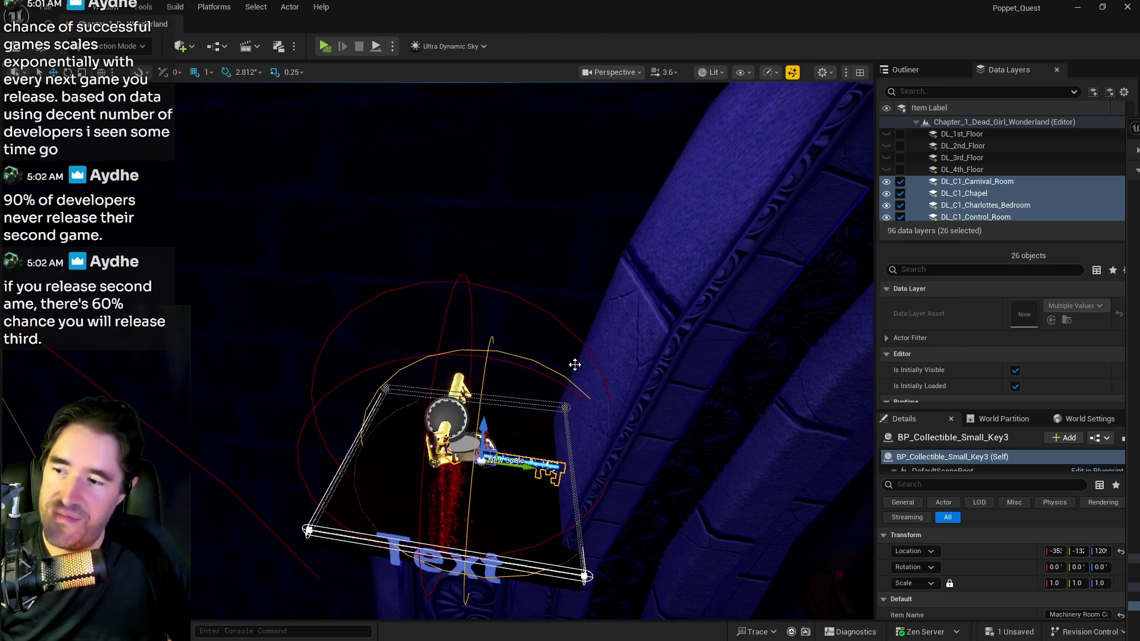
{"action": "mouse_move", "coordinate": [503, 424]}
{"action": "left_mouse_down"}
{"action": "mouse_move", "coordinate": [508, 351]}
{"action": "mouse_move", "coordinate": [494, 391]}
{"action": "mouse_move", "coordinate": [413, 333]}
{"action": "mouse_move", "coordinate": [462, 375]}
{"action": "left_mouse_up"}
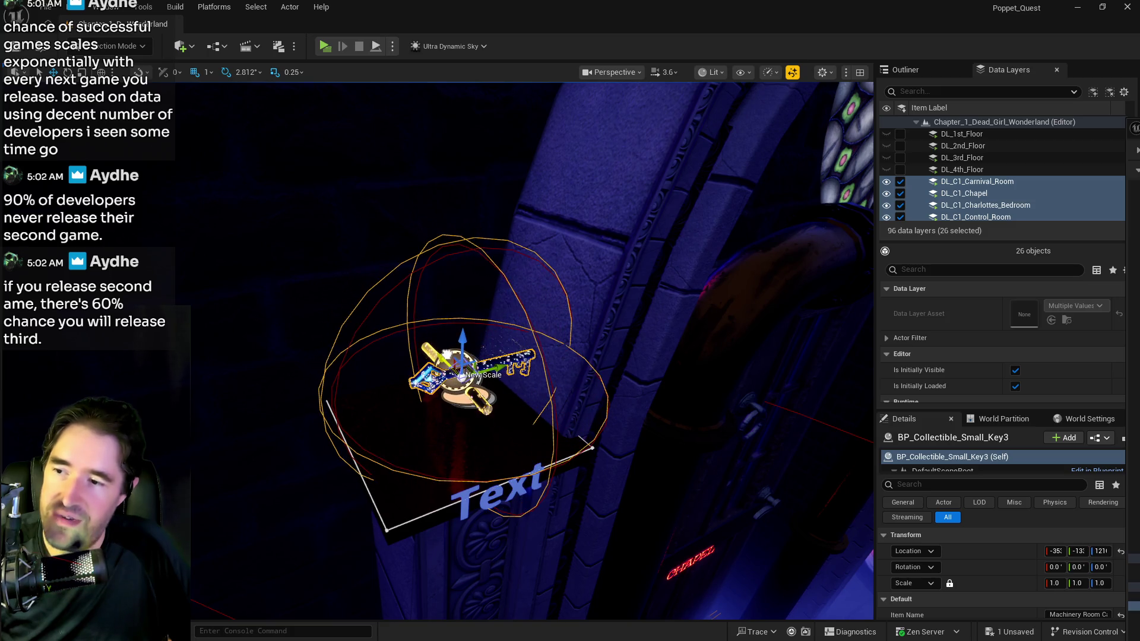
- Find DL_C1_The_Waiting_Room in the Data Layers list and add the selected BP_Collectible_Small_Key3 to it
{"action": "left_click", "coordinate": [963, 195]}
{"action": "scroll", "coordinate": [962, 190], "scroll_direction": "down", "scroll_amount": 5}
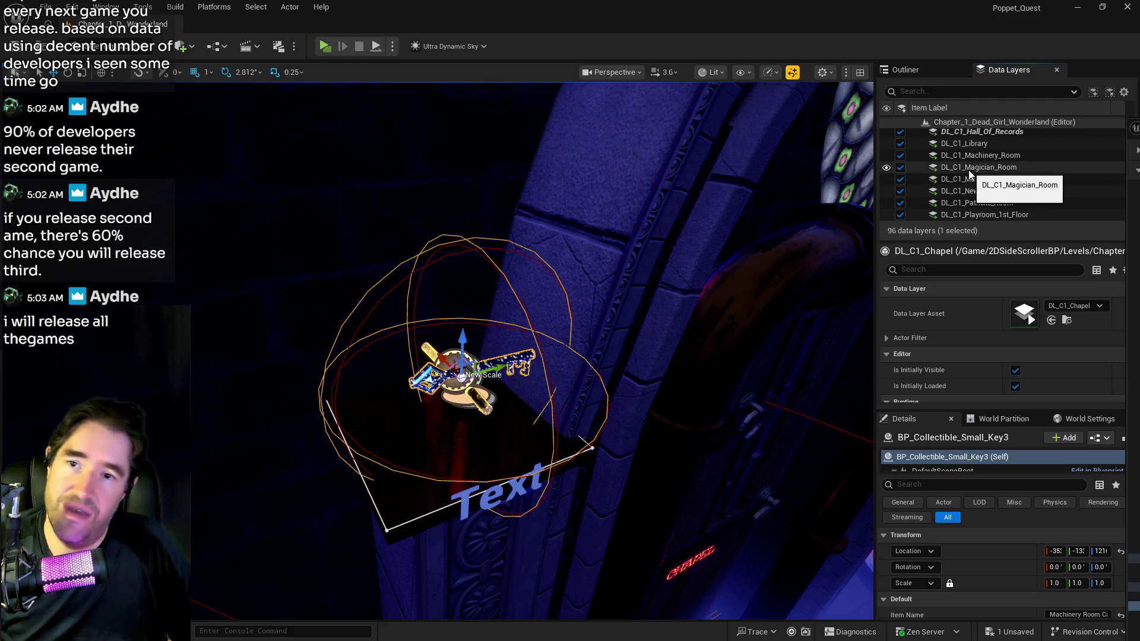
{"action": "scroll", "coordinate": [969, 178], "scroll_direction": "down", "scroll_amount": 1}
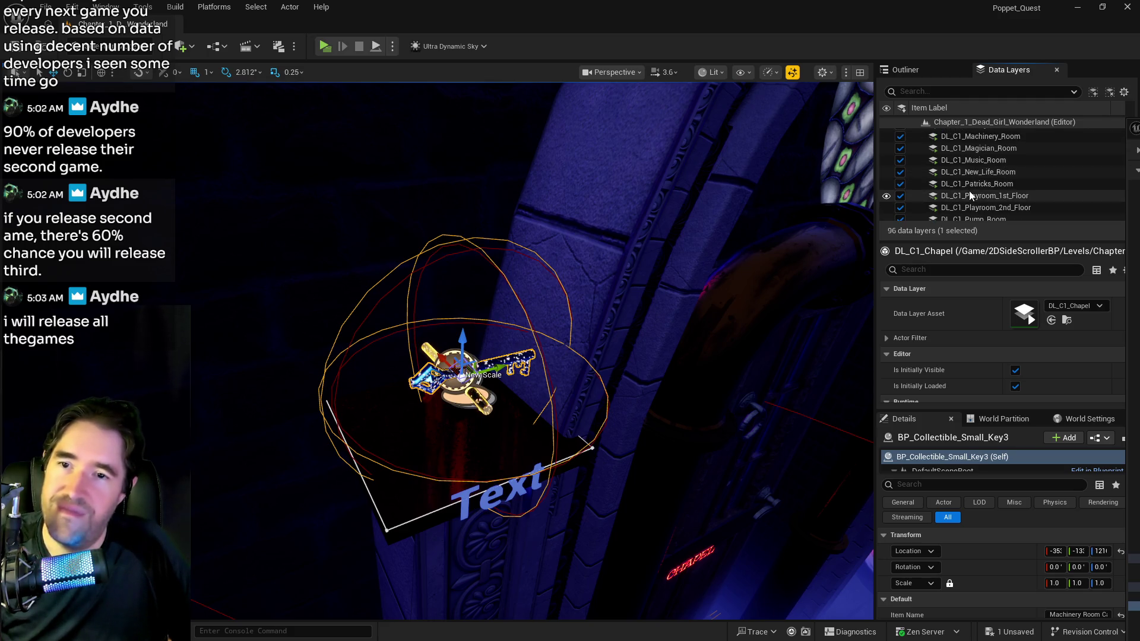
{"action": "scroll", "coordinate": [969, 190], "scroll_direction": "down", "scroll_amount": 4}
{"action": "scroll", "coordinate": [969, 191], "scroll_direction": "down", "scroll_amount": 3}
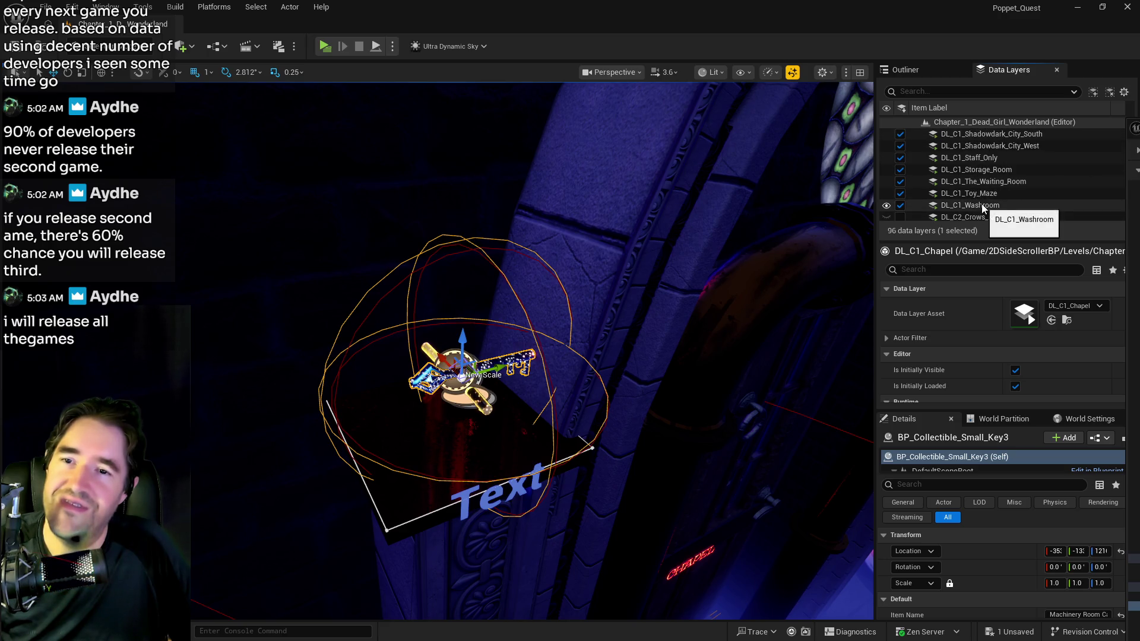
{"action": "scroll", "coordinate": [981, 205], "scroll_direction": "up", "scroll_amount": 4}
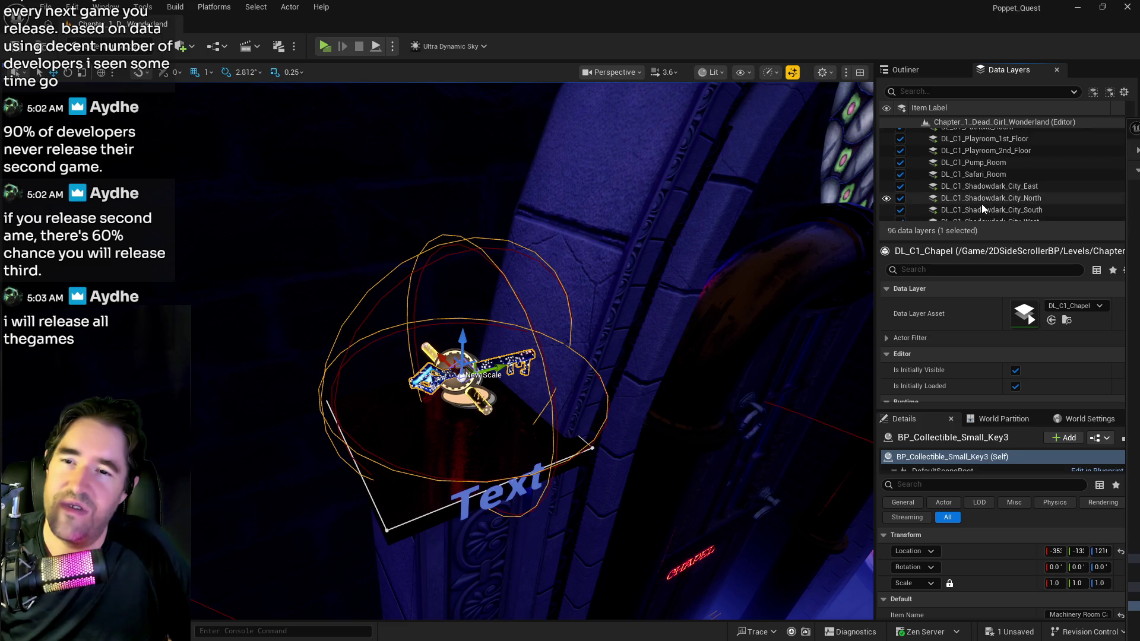
{"action": "scroll", "coordinate": [981, 204], "scroll_direction": "up", "scroll_amount": 3}
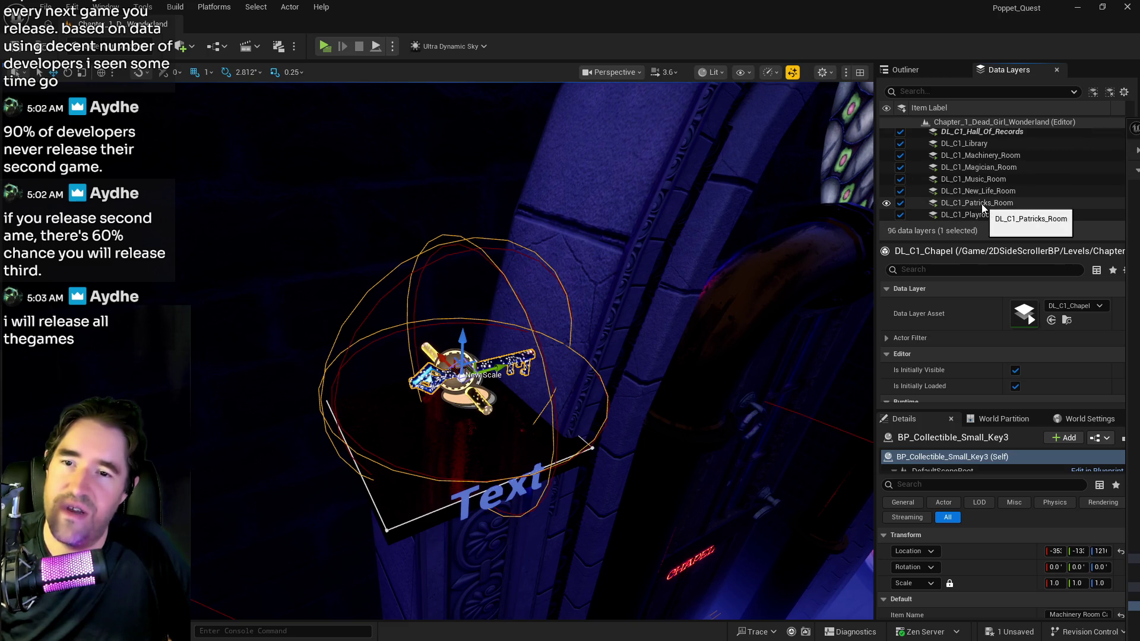
{"action": "scroll", "coordinate": [981, 204], "scroll_direction": "up", "scroll_amount": 3}
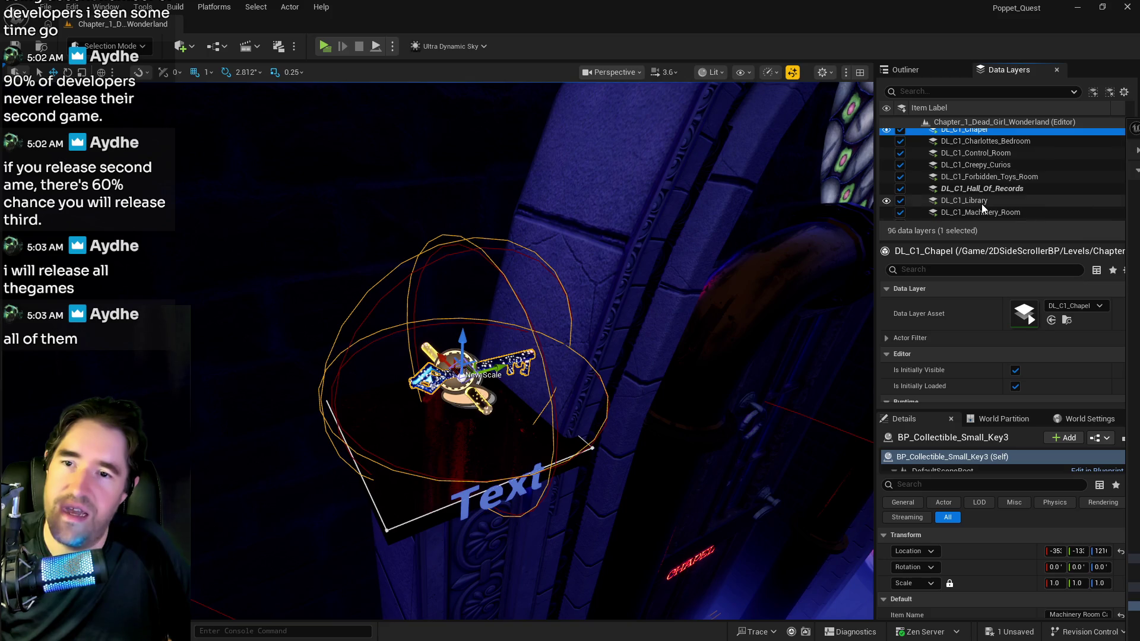
{"action": "scroll", "coordinate": [982, 205], "scroll_direction": "up", "scroll_amount": 3}
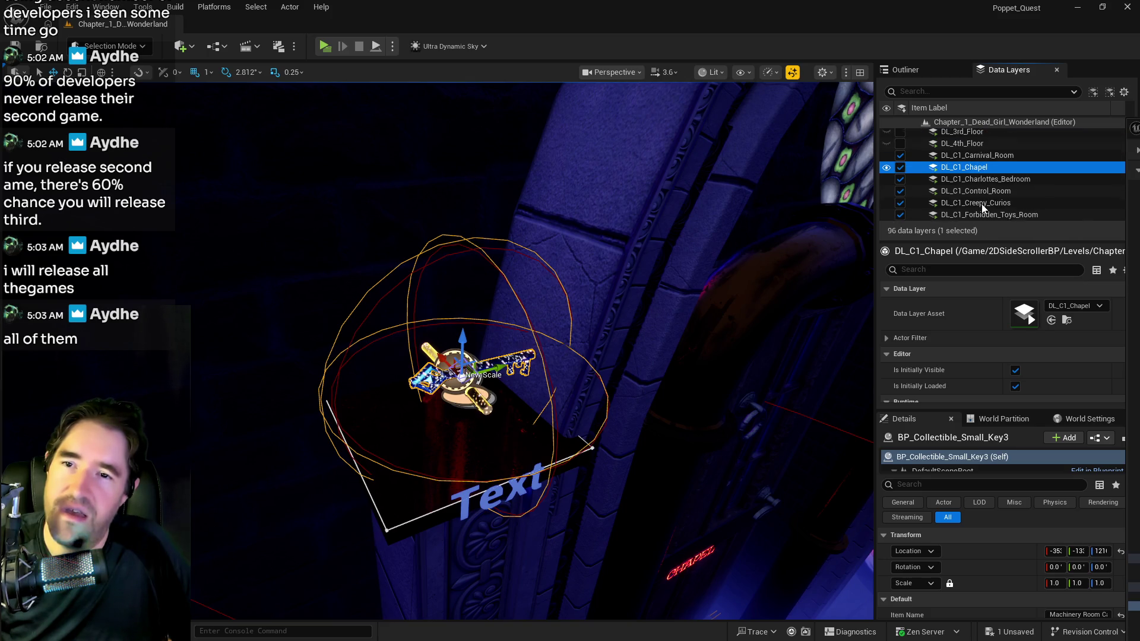
{"action": "scroll", "coordinate": [981, 207], "scroll_direction": "down", "scroll_amount": 1}
{"action": "scroll", "coordinate": [982, 208], "scroll_direction": "down", "scroll_amount": 1}
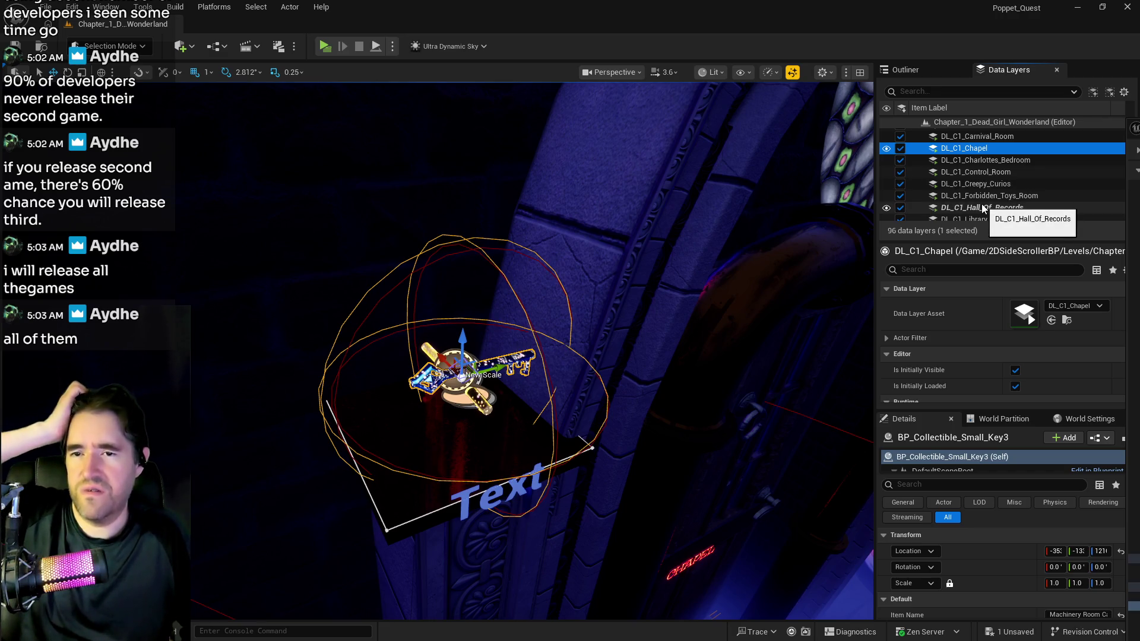
{"action": "scroll", "coordinate": [981, 206], "scroll_direction": "down", "scroll_amount": 2}
{"action": "scroll", "coordinate": [982, 204], "scroll_direction": "down", "scroll_amount": 1}
{"action": "scroll", "coordinate": [982, 204], "scroll_direction": "down", "scroll_amount": 2}
{"action": "scroll", "coordinate": [982, 205], "scroll_direction": "down", "scroll_amount": 2}
{"action": "scroll", "coordinate": [982, 204], "scroll_direction": "down", "scroll_amount": 3}
{"action": "left_click", "coordinate": [983, 167]}
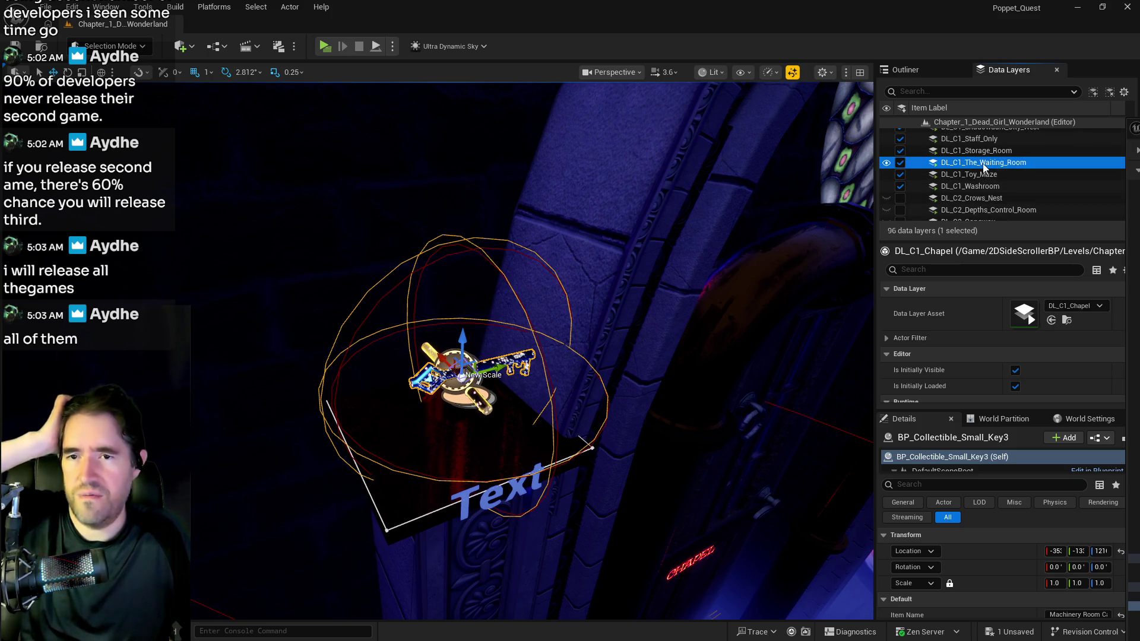
{"action": "right_click", "coordinate": [983, 167]}
{"action": "left_click", "coordinate": [986, 268]}
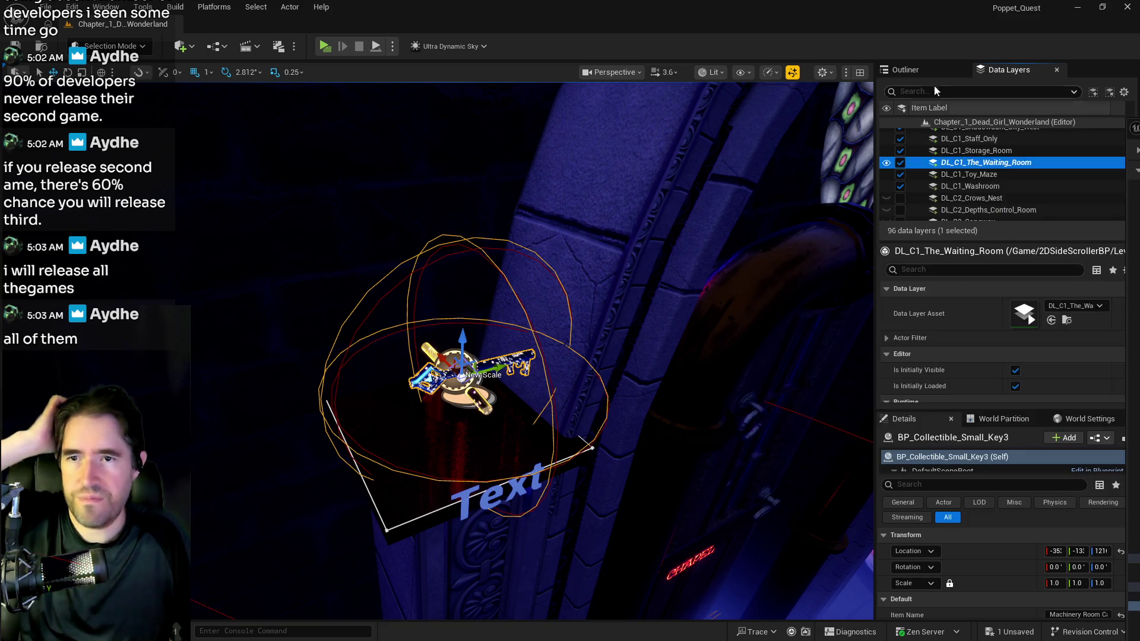
- Move BP_Collectible_Small_Key3 into the Waiting Room folder in the Outliner
{"action": "left_click", "coordinate": [905, 69]}
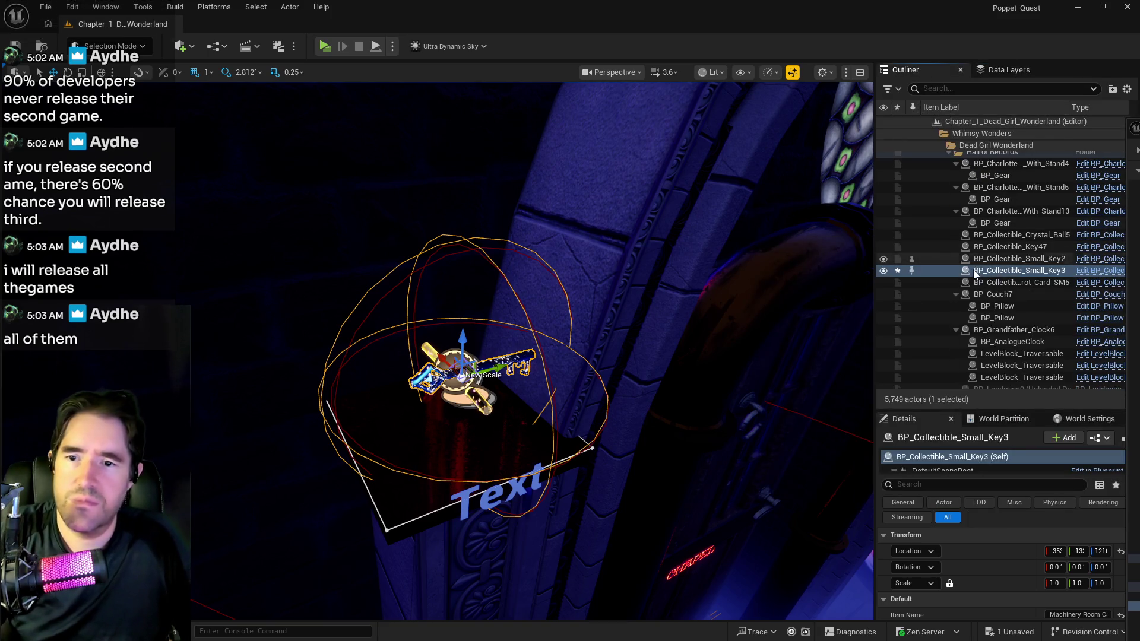
{"action": "right_click", "coordinate": [974, 272]}
{"action": "mouse_move", "coordinate": [822, 564]}
{"action": "type", "text": "wa"}
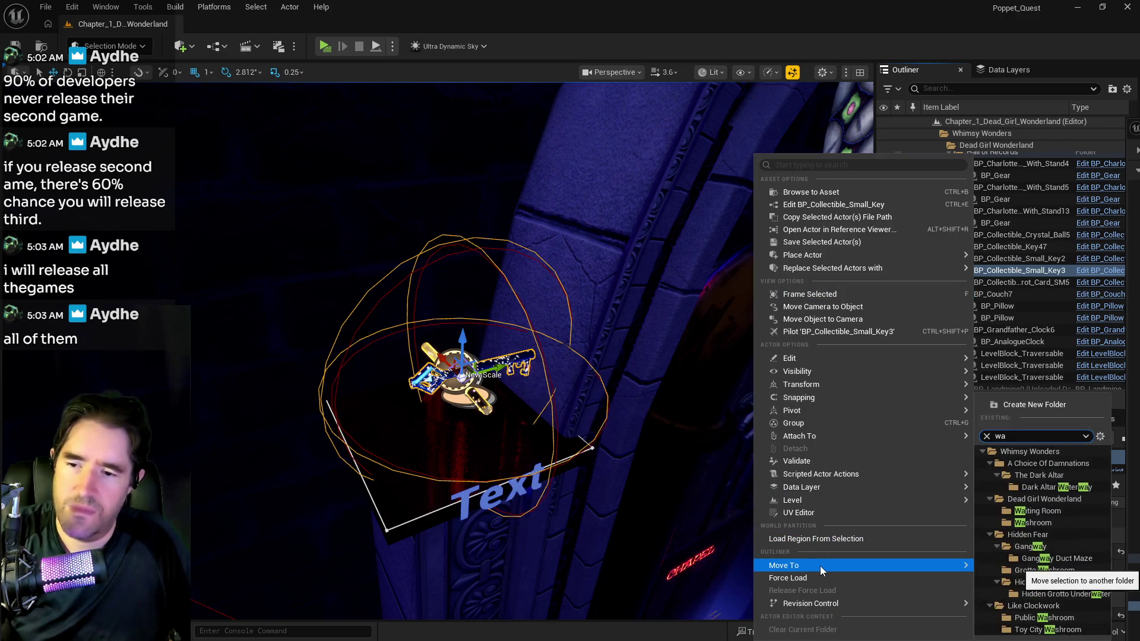
{"action": "left_click", "coordinate": [1021, 513]}
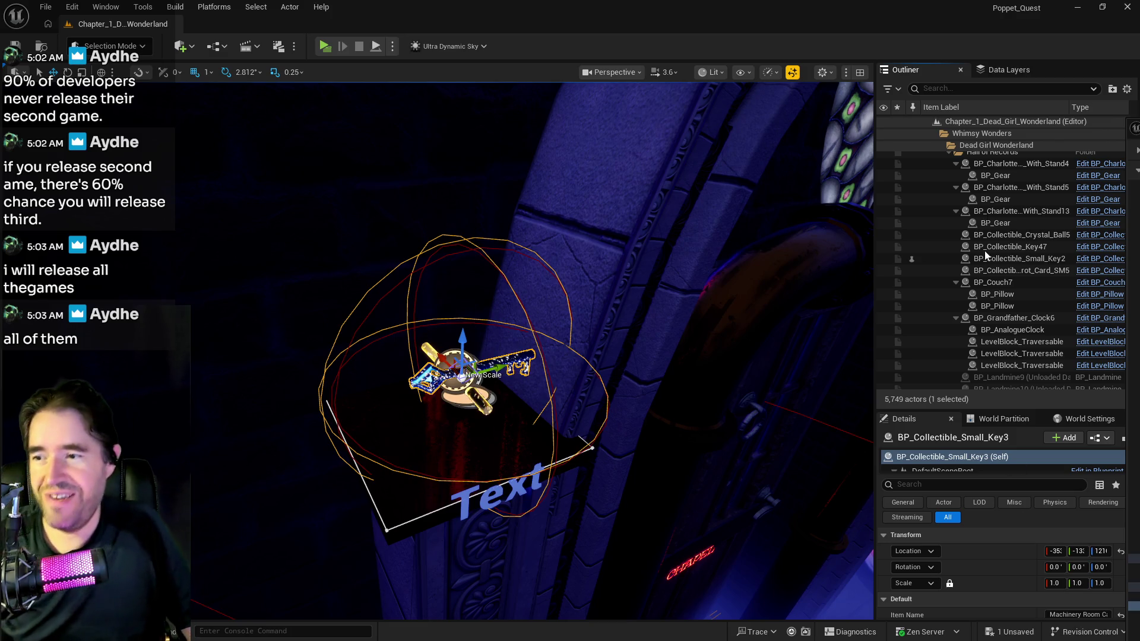
- Remove the key from the DL_C1_Hall_Of_Records data layer, then select BP_Collectible_Key47
{"action": "left_click", "coordinate": [991, 71]}
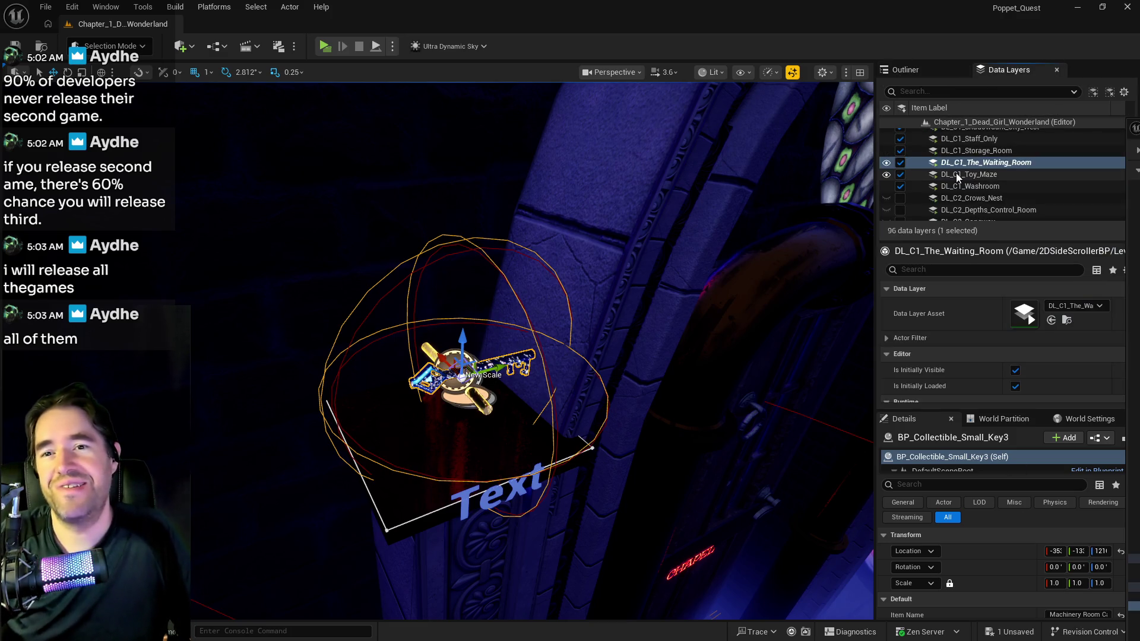
{"action": "scroll", "coordinate": [957, 177], "scroll_direction": "up", "scroll_amount": 5}
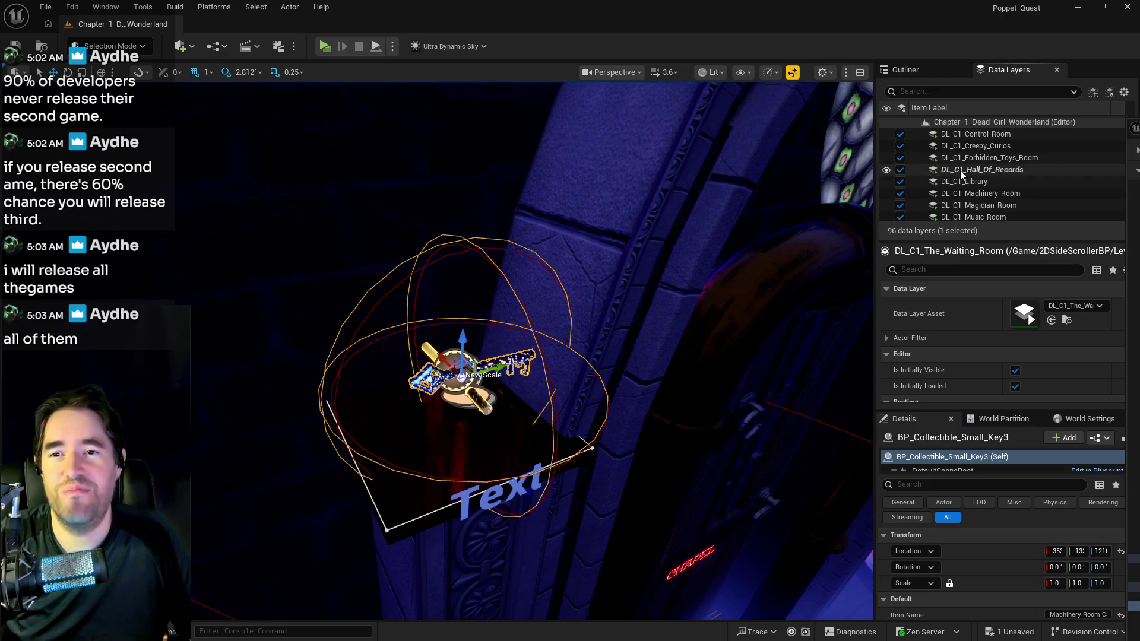
{"action": "right_click", "coordinate": [962, 172]}
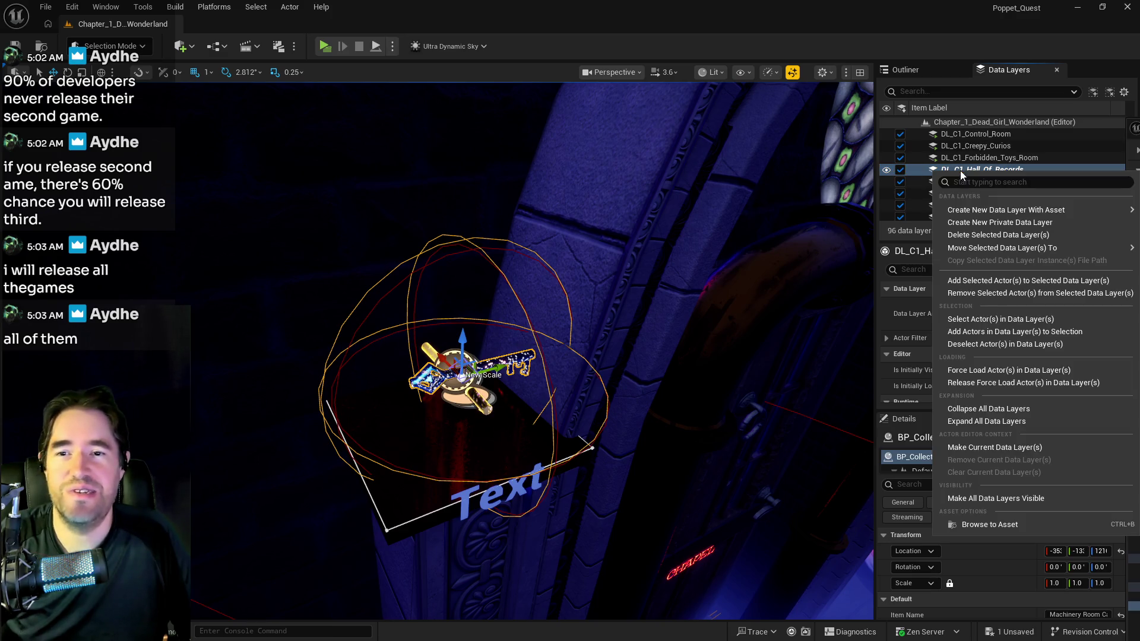
{"action": "left_click", "coordinate": [975, 293]}
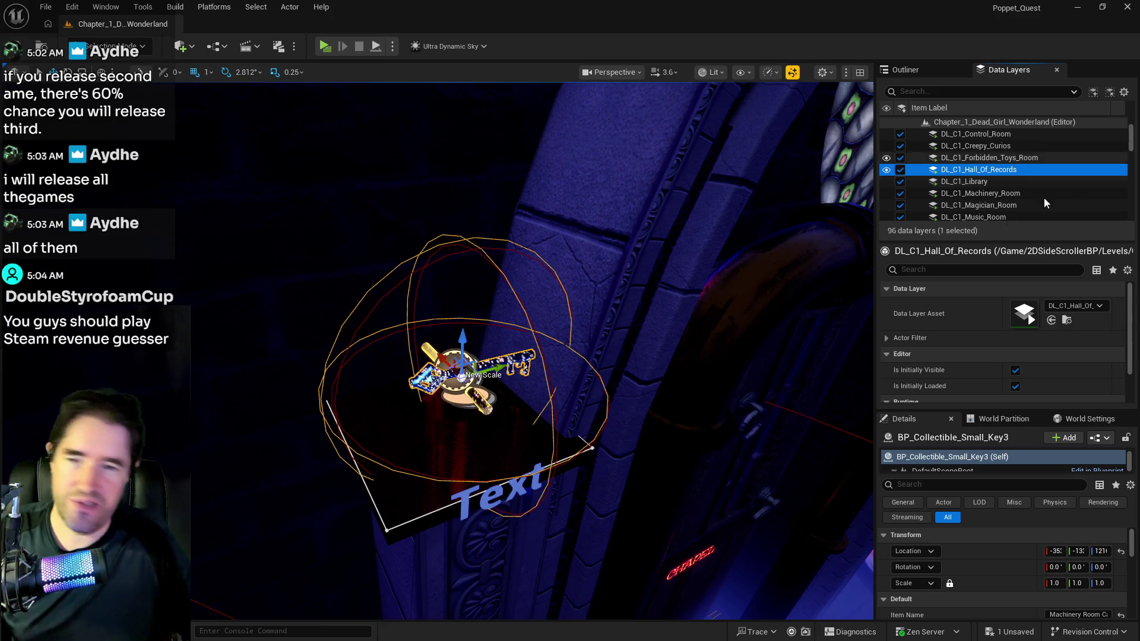
{"action": "left_click", "coordinate": [475, 394]}
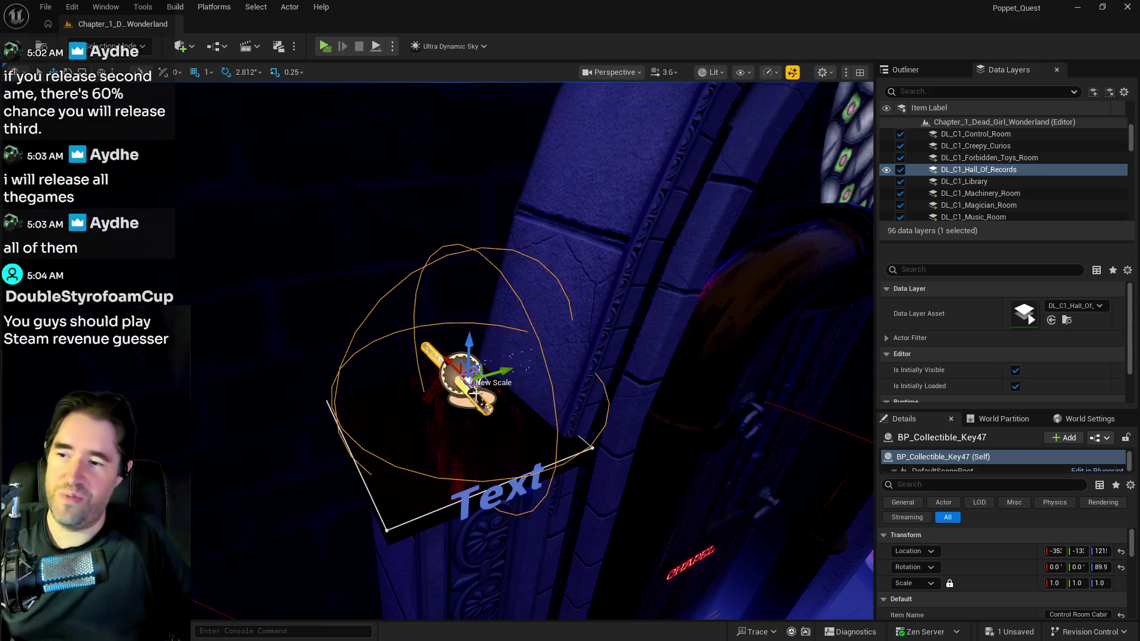
- Reposition the small key on the pedestal, save the level, and bring the Steam revenue calculator window over the editor
{"action": "left_click", "coordinate": [374, 380]}
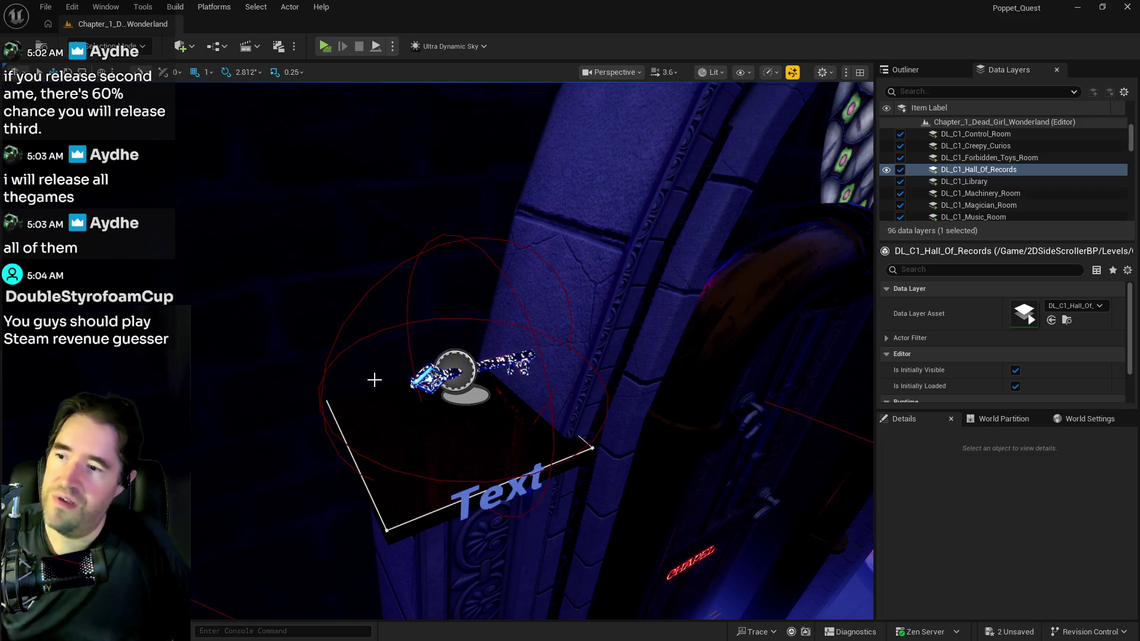
{"action": "left_click", "coordinate": [472, 371]}
{"action": "left_click_drag", "start_coordinate": [497, 367], "coordinate": [453, 379]}
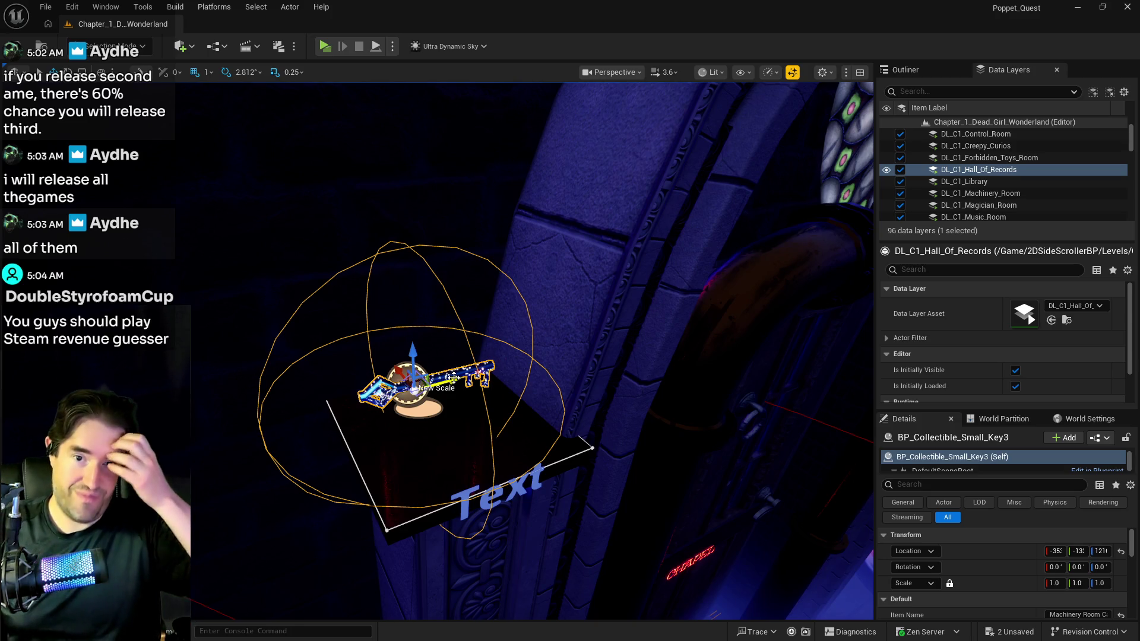
{"action": "key", "text": "ctrl+s"}
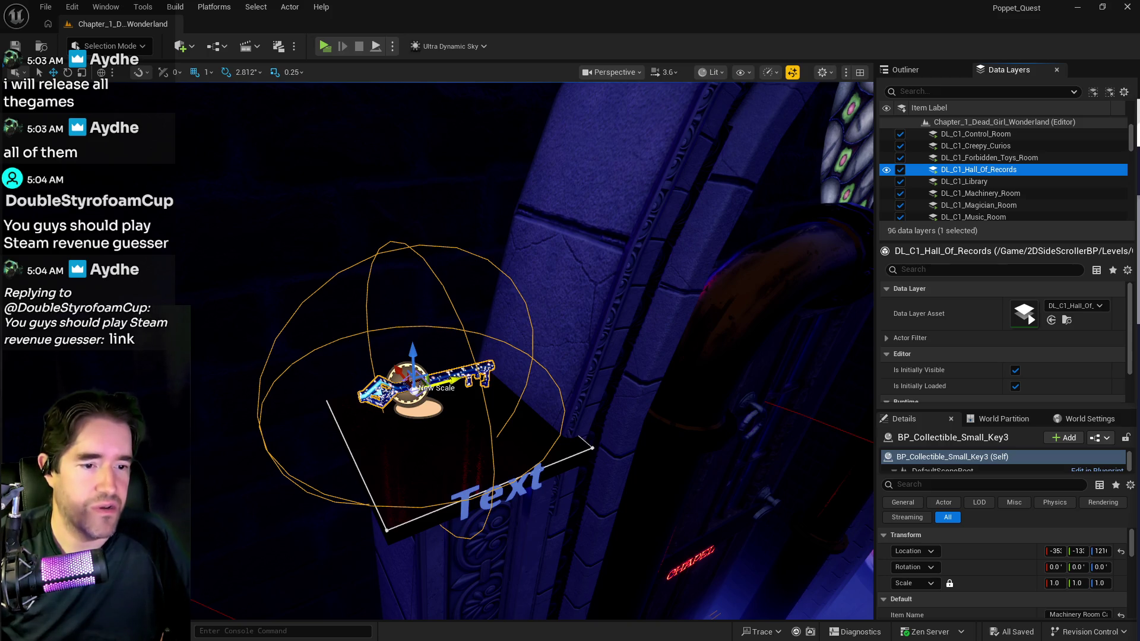
{"action": "mouse_move", "coordinate": [1138, 125]}
{"action": "left_mouse_down"}
{"action": "mouse_move", "coordinate": [590, 101]}
{"action": "mouse_move", "coordinate": [580, 76]}
{"action": "left_mouse_up"}
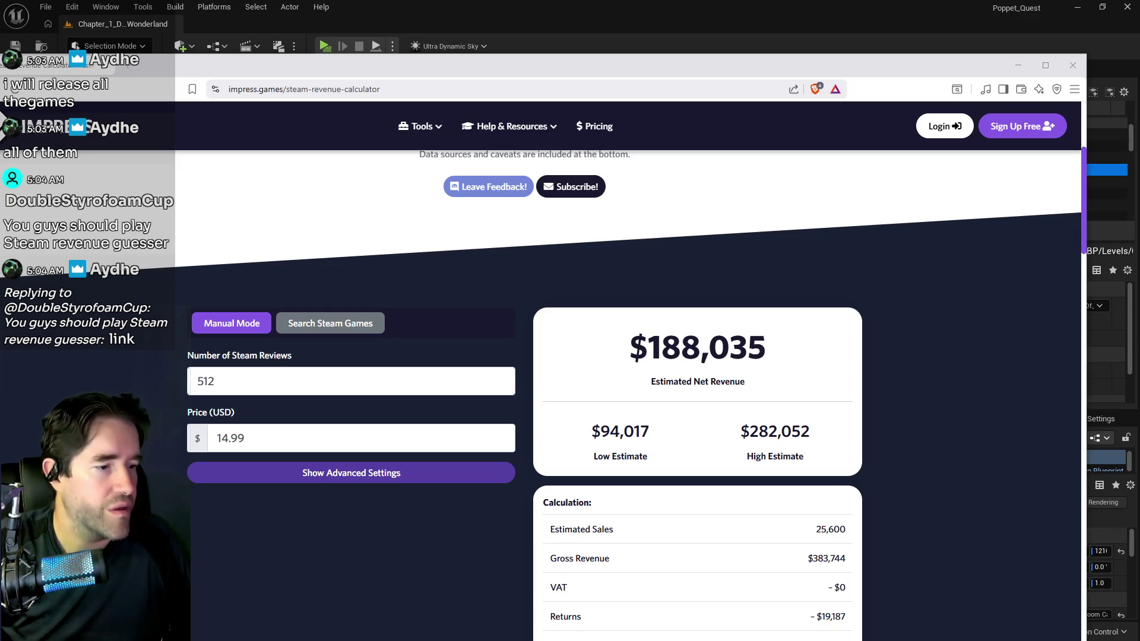
- Review the calculator's revenue breakdown for 512 reviews at $14.99, then drag the window off screen
{"action": "left_click_drag", "start_coordinate": [665, 82], "coordinate": [585, 53]}
{"action": "left_click", "coordinate": [460, 59]}
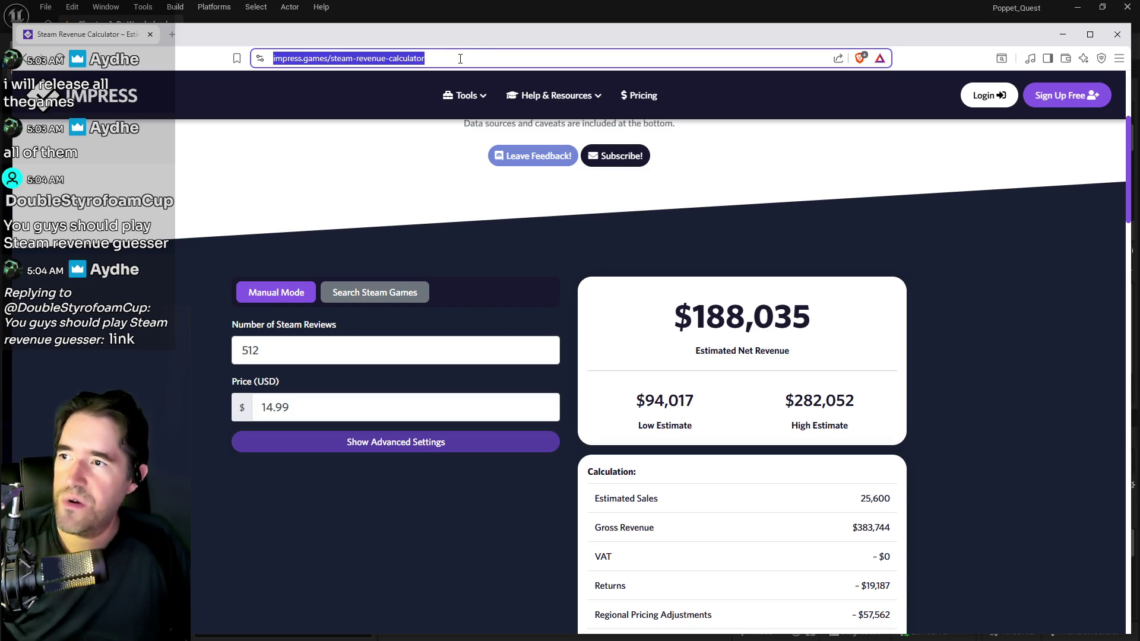
{"action": "key", "text": "alt+Tab"}
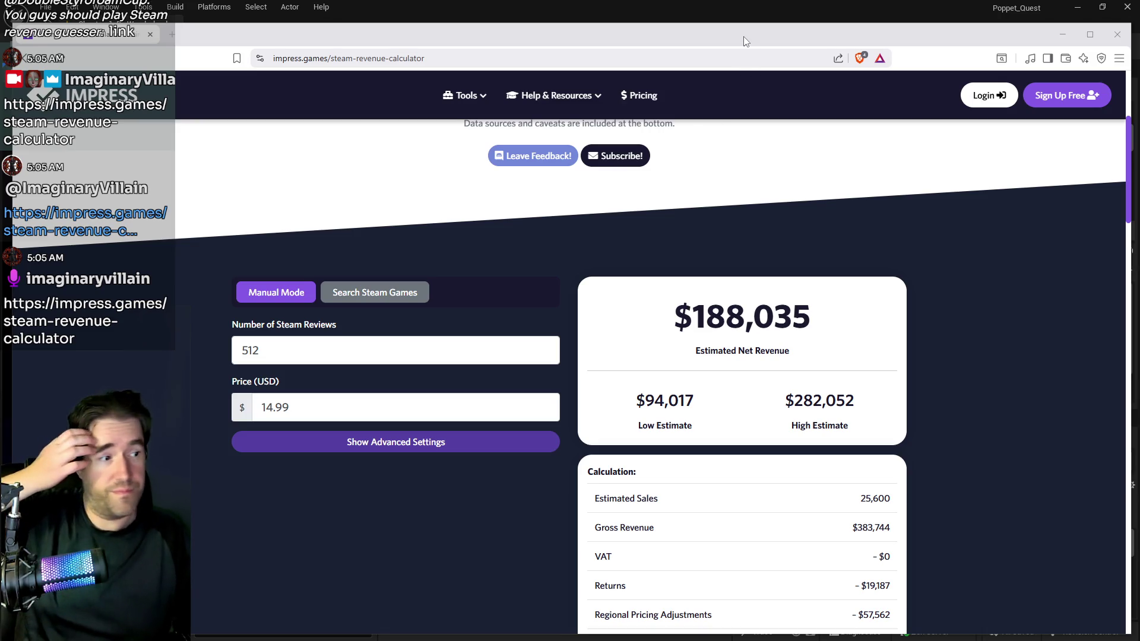
{"action": "key", "text": "ctrl+l"}
{"action": "left_click_drag", "start_coordinate": [742, 35], "coordinate": [741, 19]}
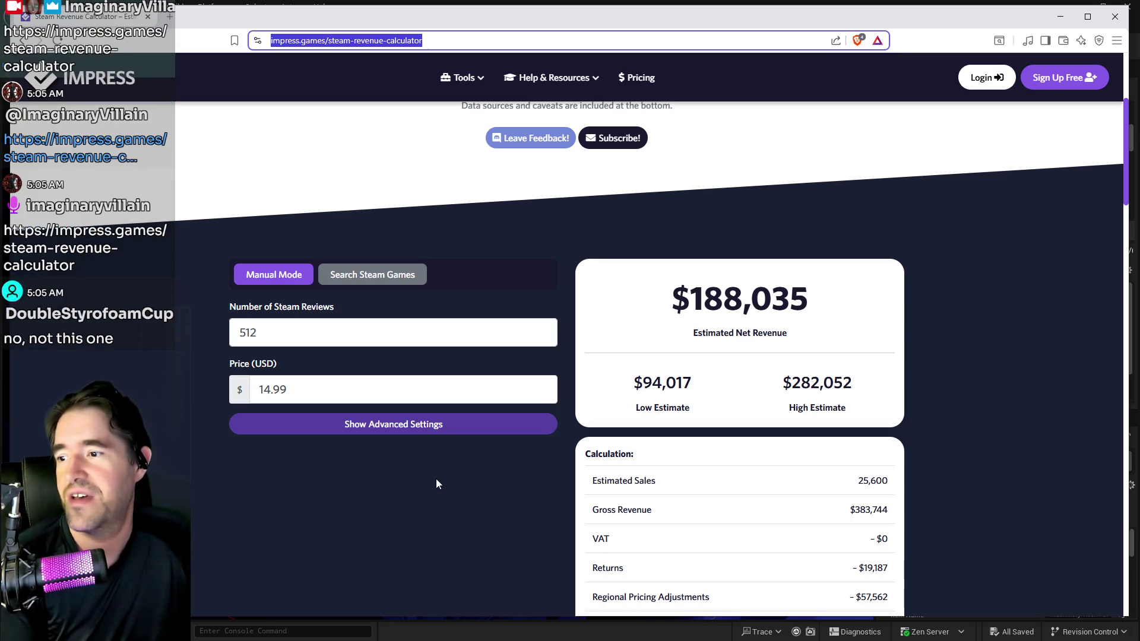
{"action": "scroll", "coordinate": [451, 481], "scroll_direction": "down", "scroll_amount": 2}
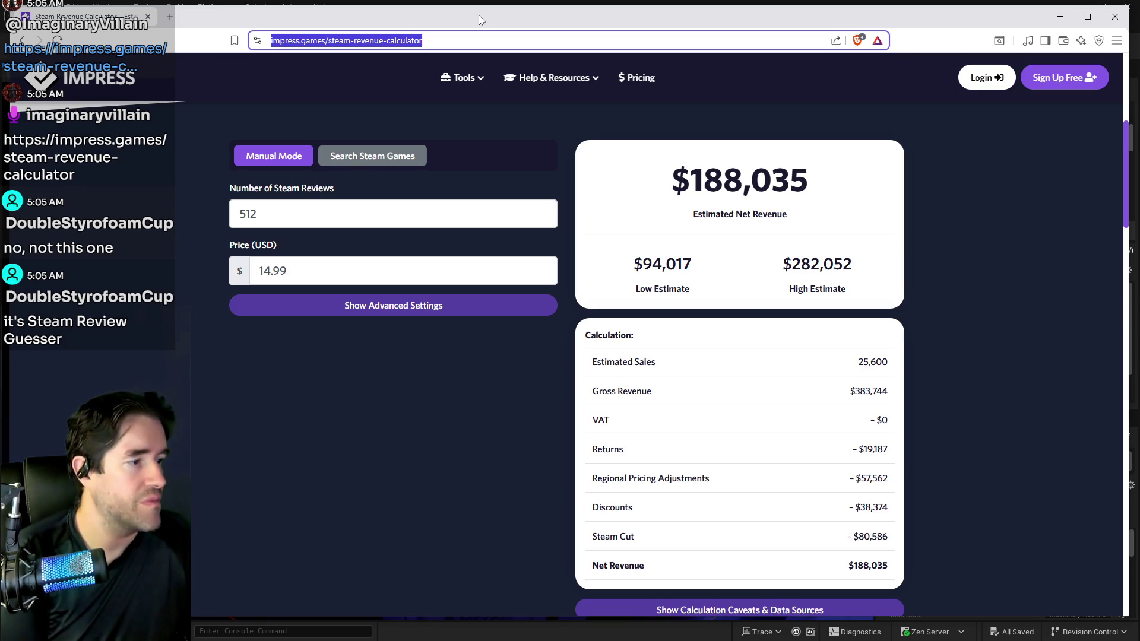
{"action": "mouse_move", "coordinate": [480, 19]}
{"action": "left_mouse_down"}
{"action": "mouse_move", "coordinate": [603, 50]}
{"action": "mouse_move", "coordinate": [1139, 119]}
{"action": "left_mouse_up"}
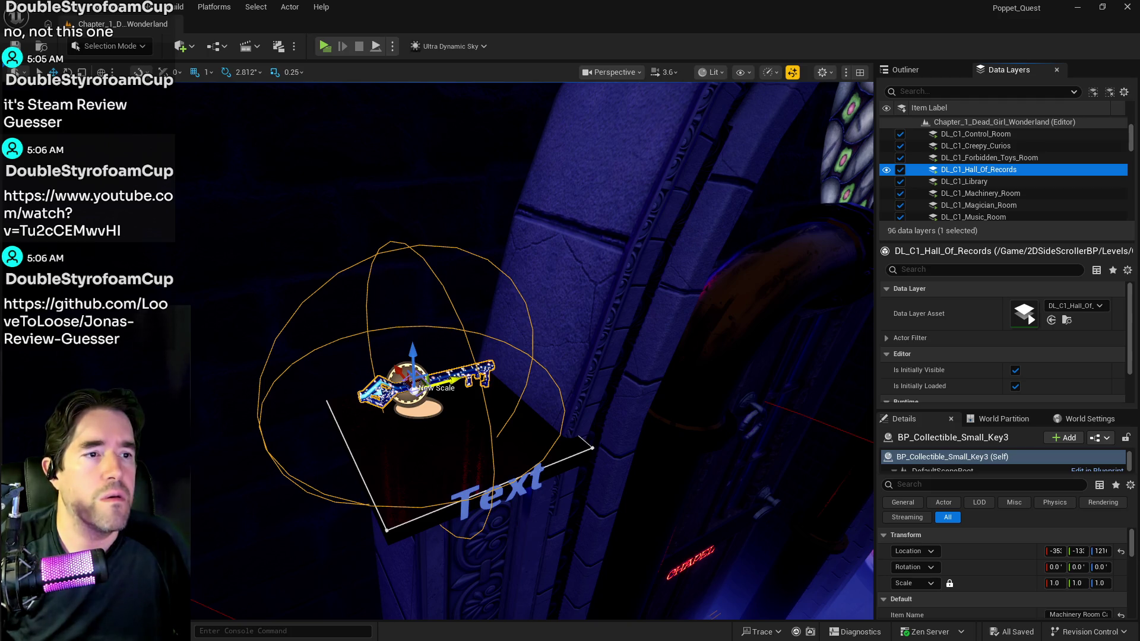
- Switch to the review-guessing YouTube video and play it full screen
{"action": "key", "text": "alt+Tab"}
{"action": "key", "text": "k"}
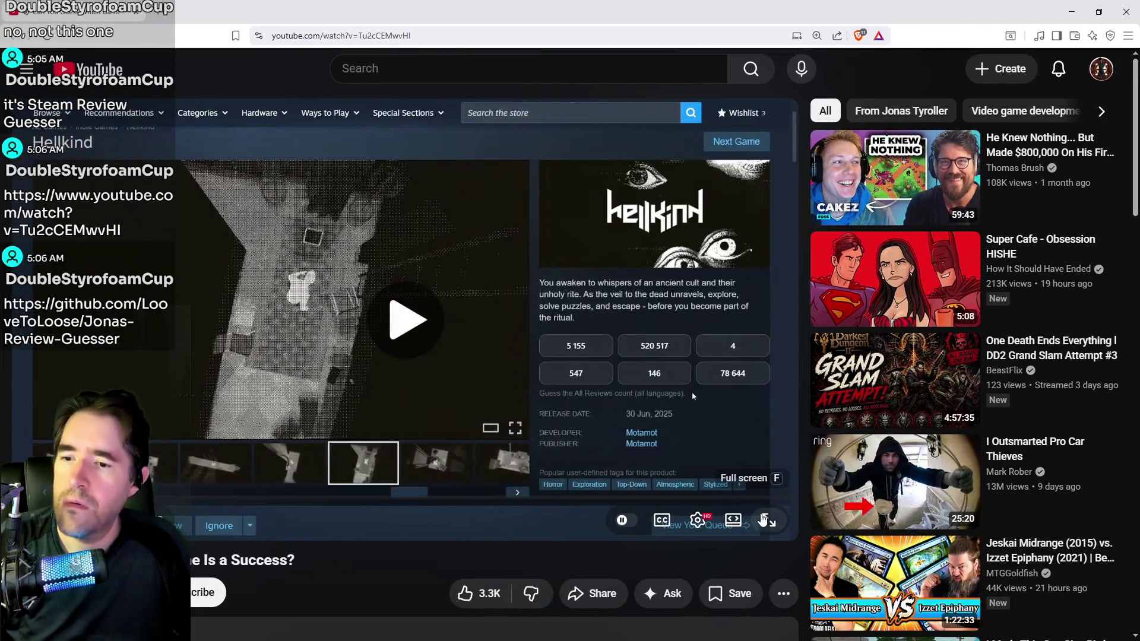
{"action": "left_click", "coordinate": [765, 521]}
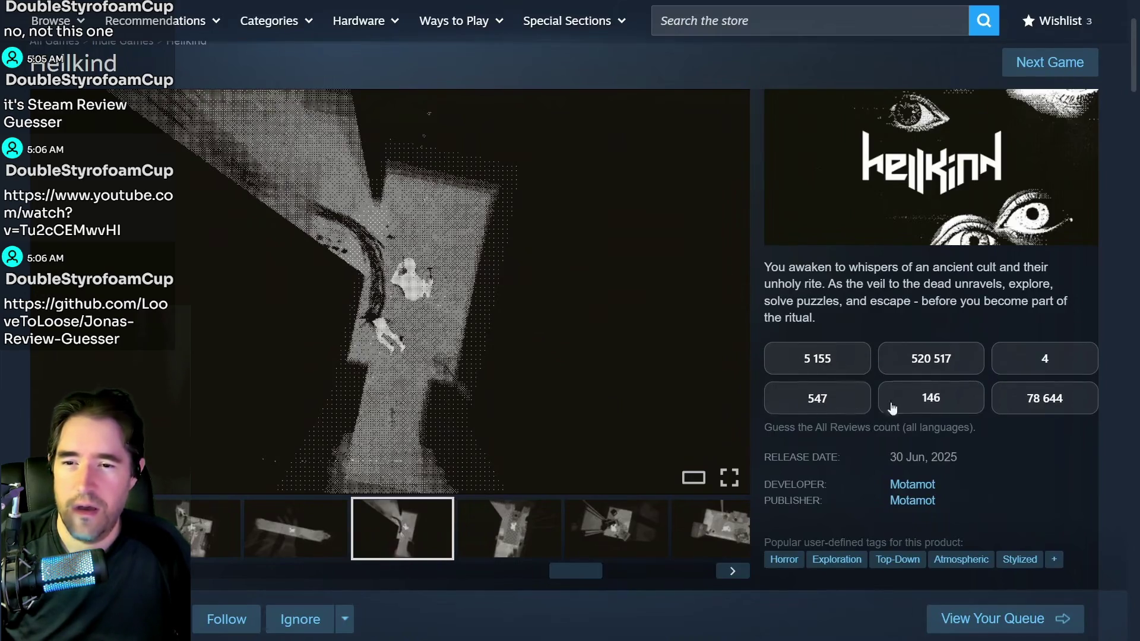
{"action": "scroll", "coordinate": [1001, 433], "scroll_direction": "down", "scroll_amount": 4}
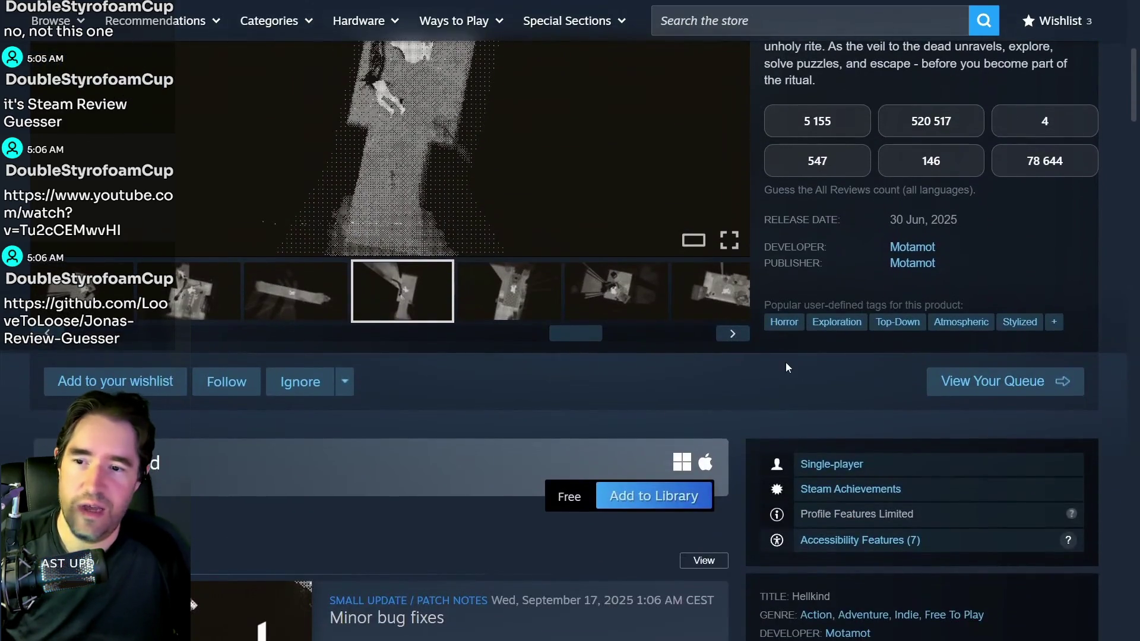
{"action": "scroll", "coordinate": [908, 436], "scroll_direction": "up", "scroll_amount": 2}
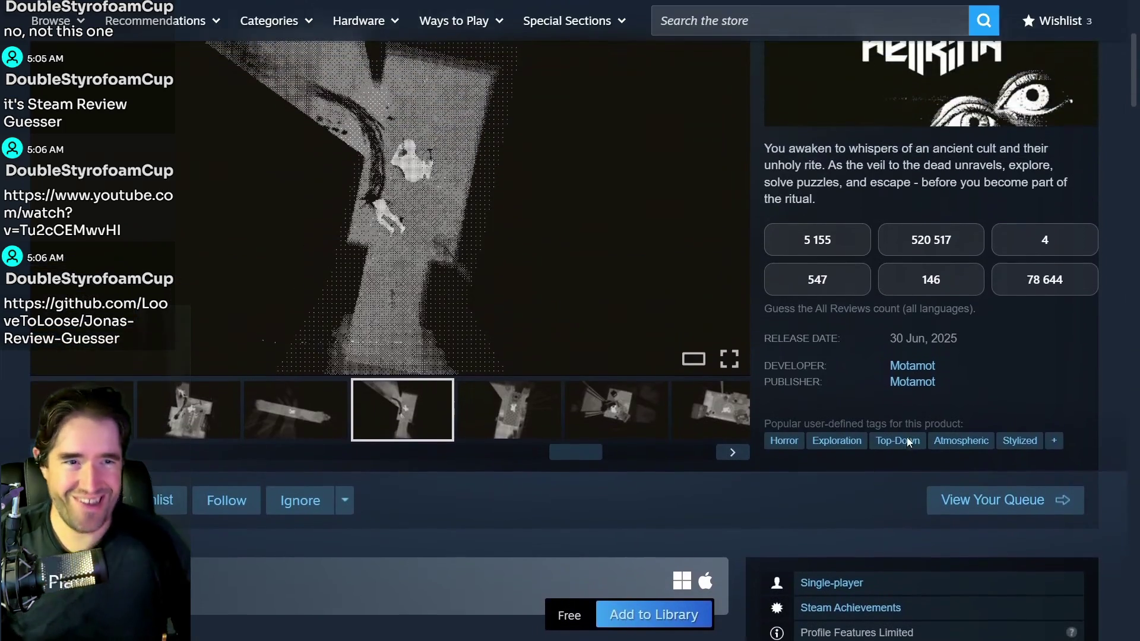
{"action": "scroll", "coordinate": [1000, 383], "scroll_direction": "up", "scroll_amount": 2}
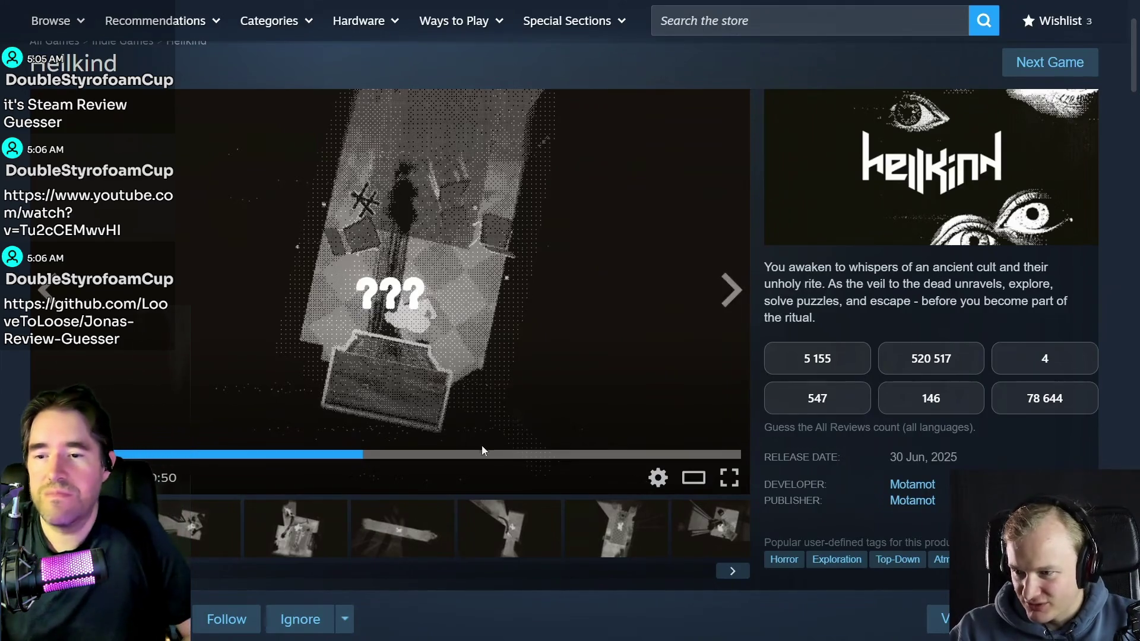
- Skip through the Hellkind trailer and reveal its review count of 146
{"action": "left_click", "coordinate": [542, 458]}
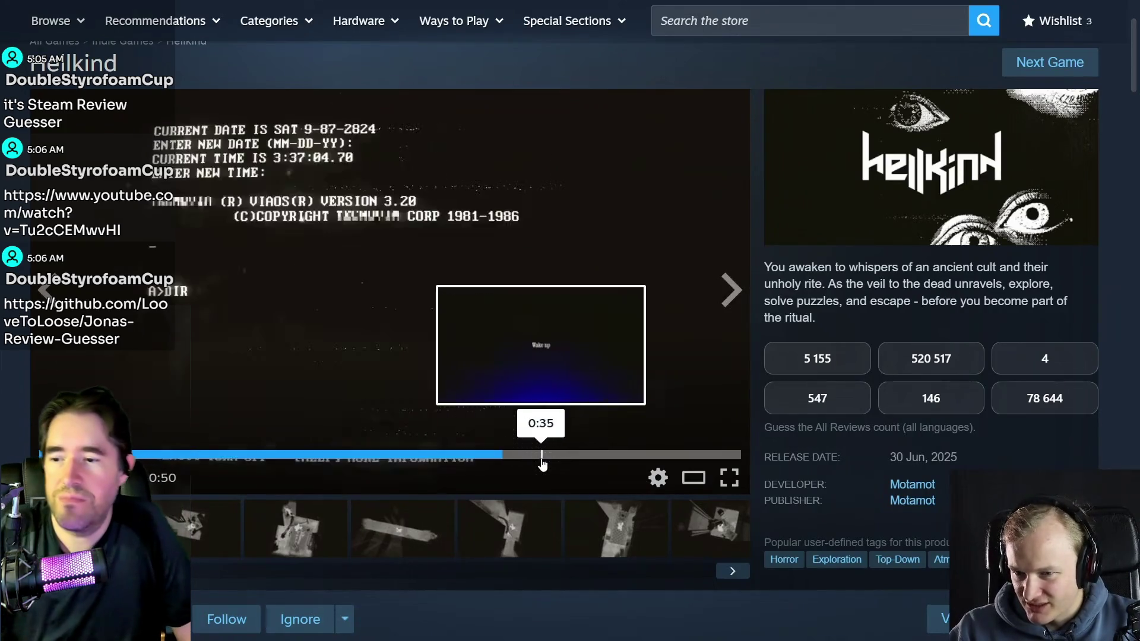
{"action": "left_click", "coordinate": [619, 456]}
{"action": "left_click", "coordinate": [645, 457]}
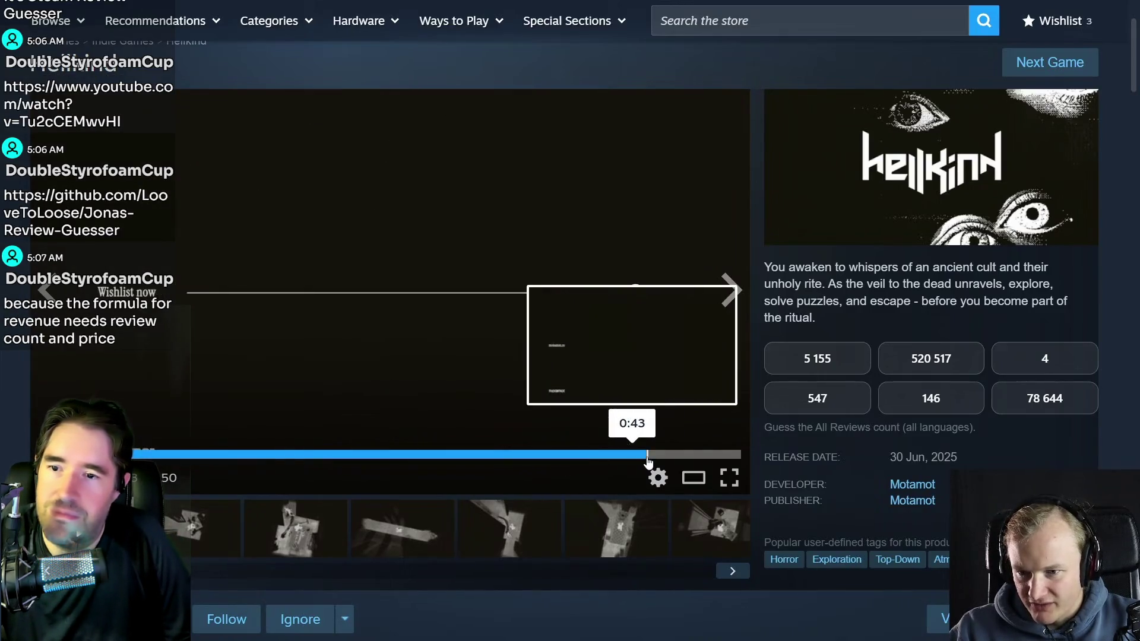
{"action": "left_click", "coordinate": [846, 404]}
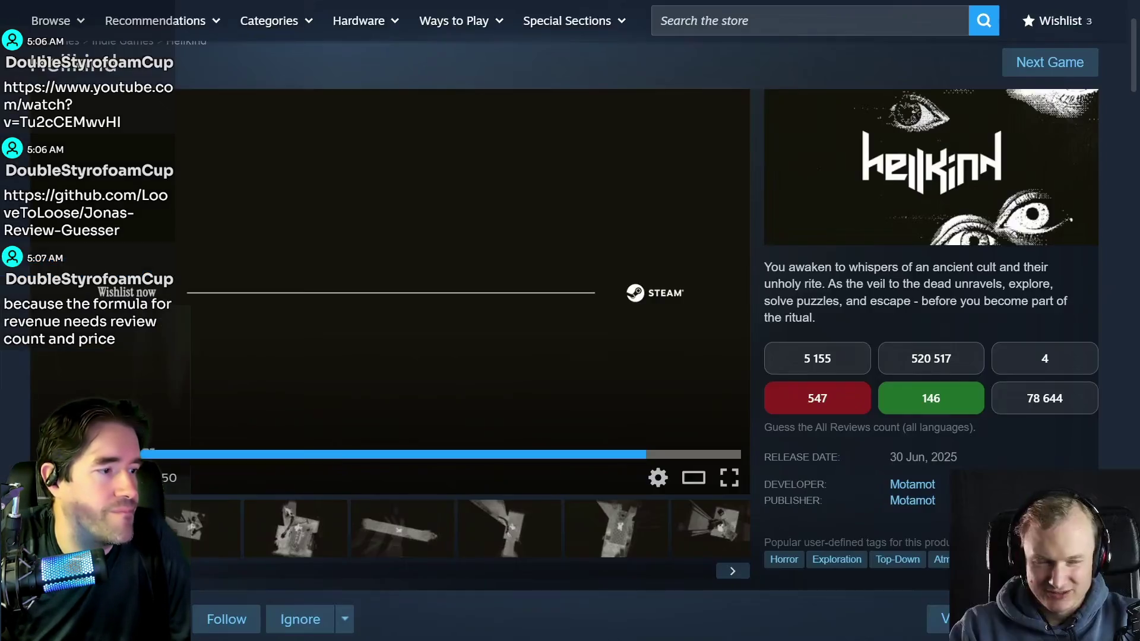
{"action": "scroll", "coordinate": [1030, 198], "scroll_direction": "up", "scroll_amount": 2}
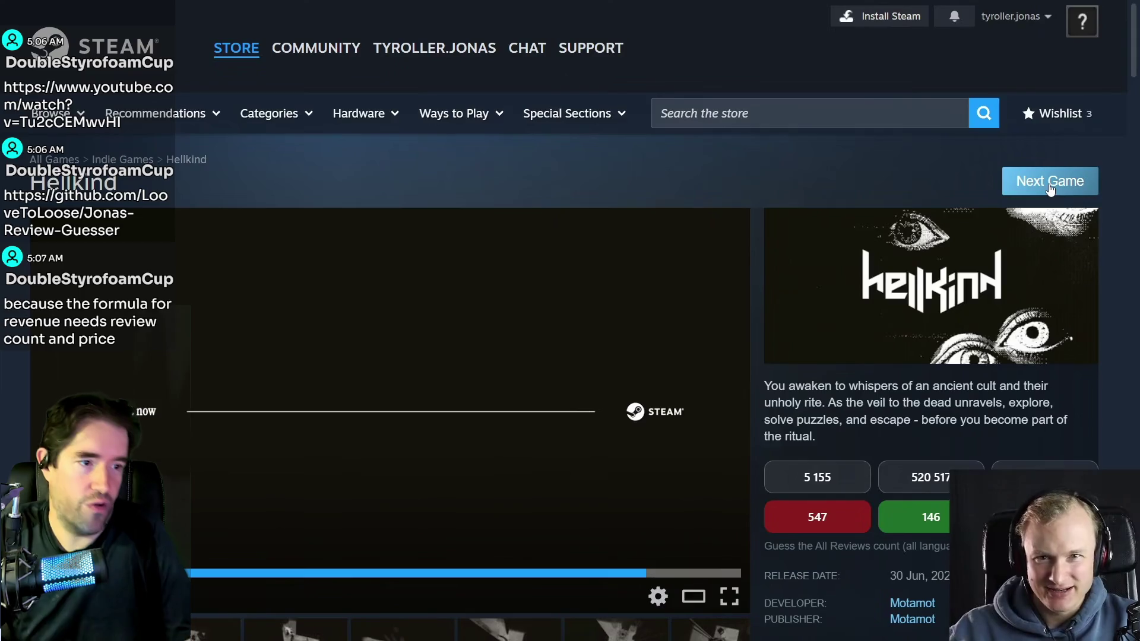
- Advance to Sphere Game Epic, flip through its screenshots, then move on to Master of Stealth
{"action": "left_click", "coordinate": [1048, 184]}
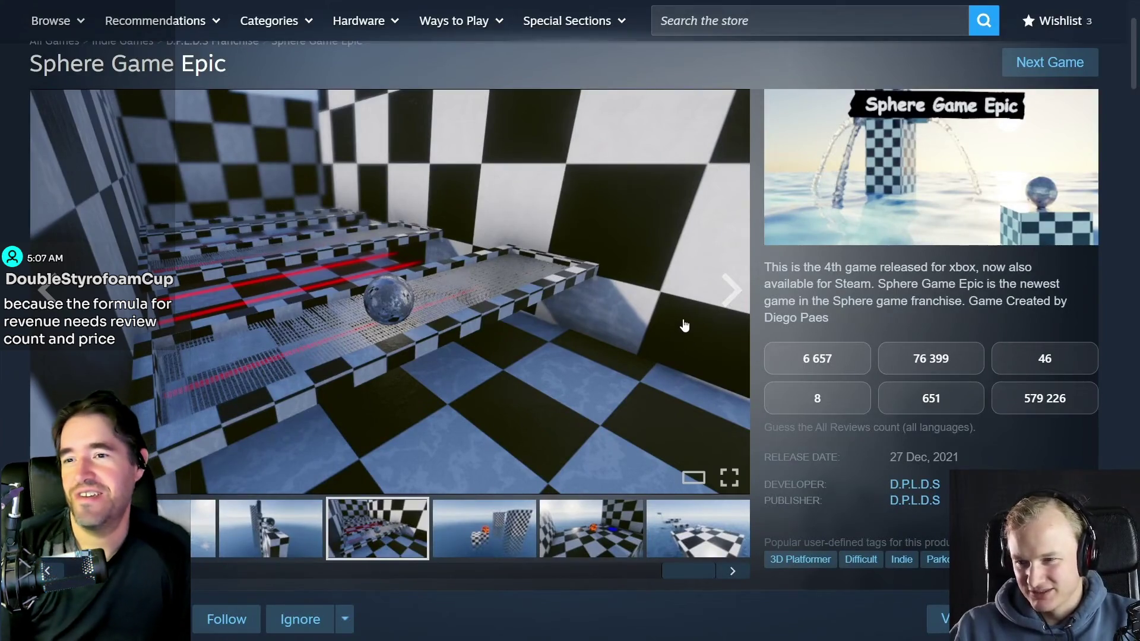
{"action": "left_click", "coordinate": [491, 533]}
{"action": "left_click", "coordinate": [591, 529]}
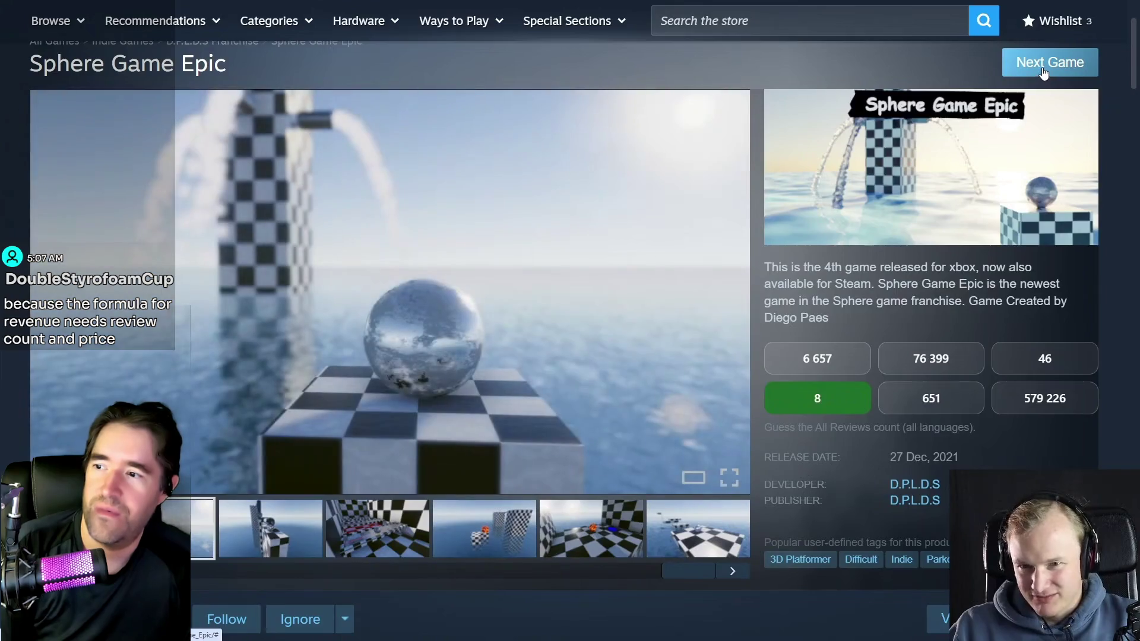
{"action": "left_click", "coordinate": [1042, 67]}
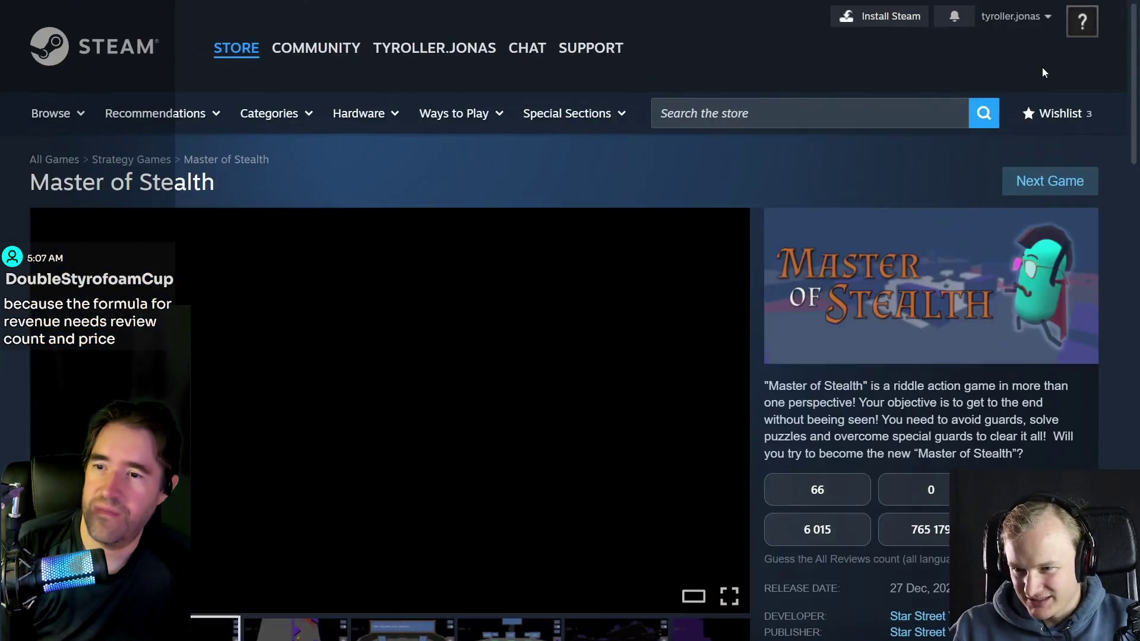
- Advance the video from Master of Stealth to the Glimmer in Mirror page
{"action": "scroll", "coordinate": [855, 161], "scroll_direction": "down", "scroll_amount": 1}
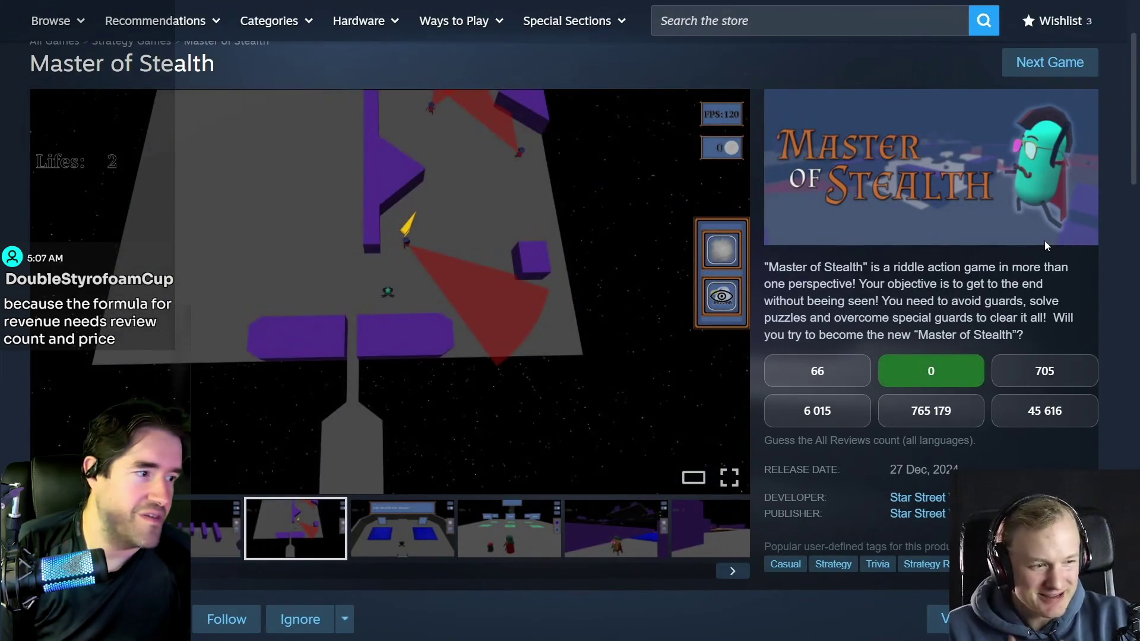
{"action": "left_click", "coordinate": [1042, 70]}
{"action": "scroll", "coordinate": [689, 259], "scroll_direction": "down", "scroll_amount": 3}
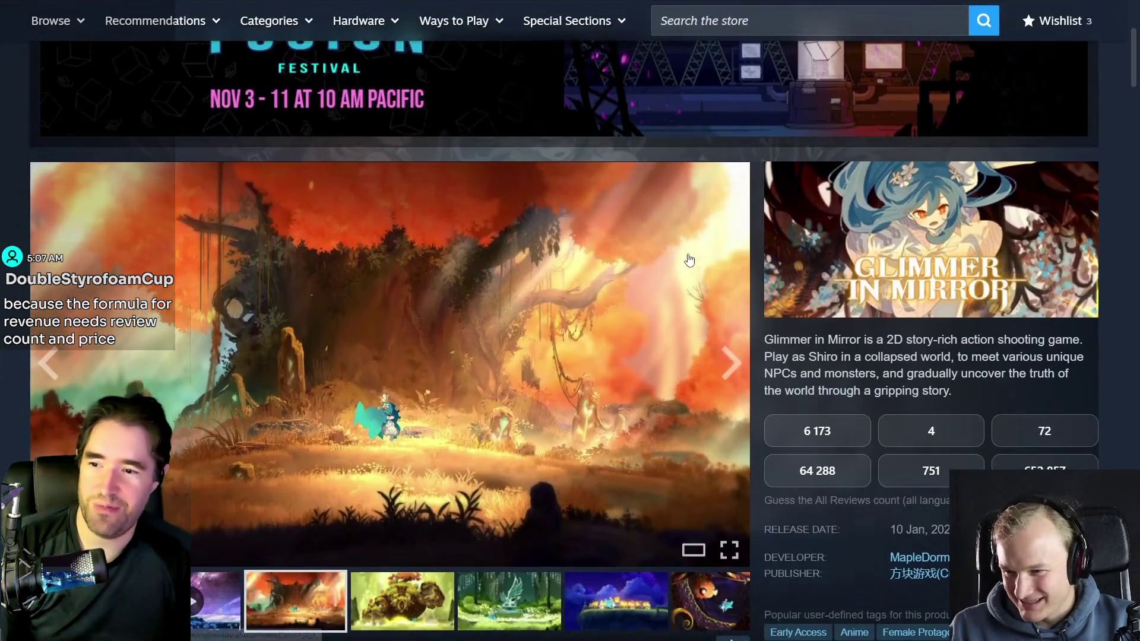
{"action": "scroll", "coordinate": [689, 261], "scroll_direction": "down", "scroll_amount": 1}
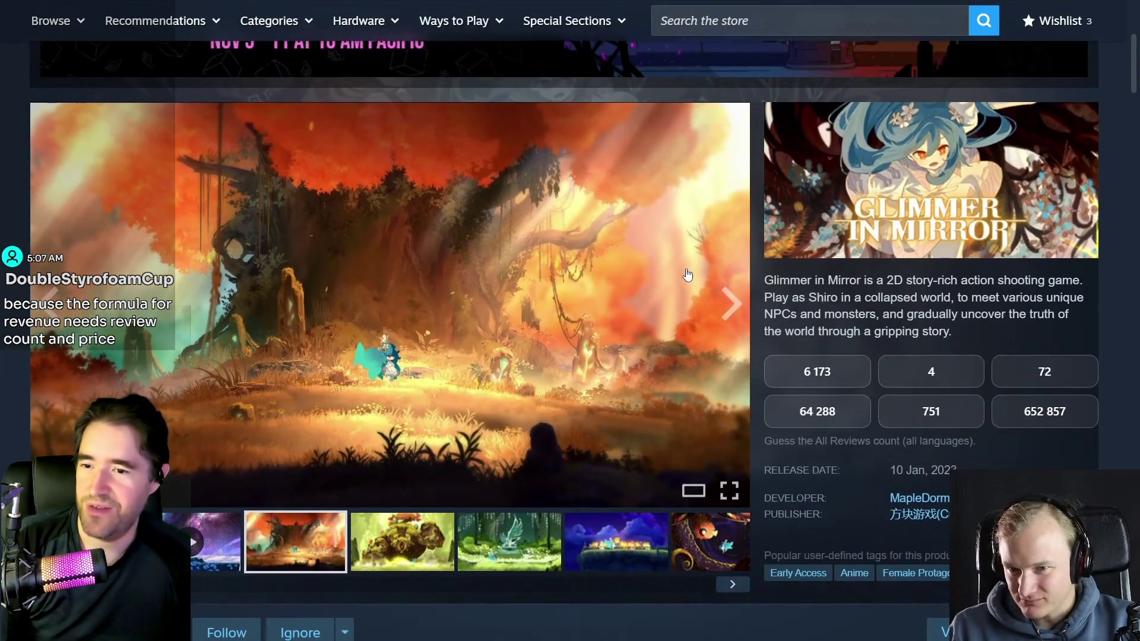
- Browse Glimmer in Mirror's screenshots up to the green forest altar scene
{"action": "left_click", "coordinate": [433, 550]}
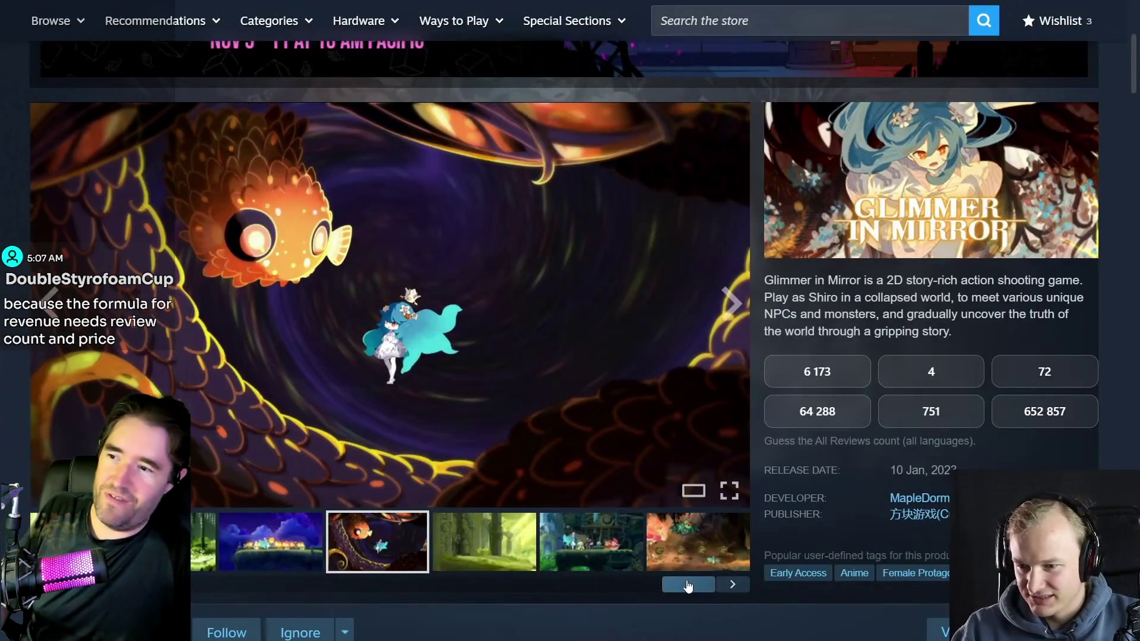
{"action": "left_click_drag", "start_coordinate": [687, 585], "coordinate": [119, 586]}
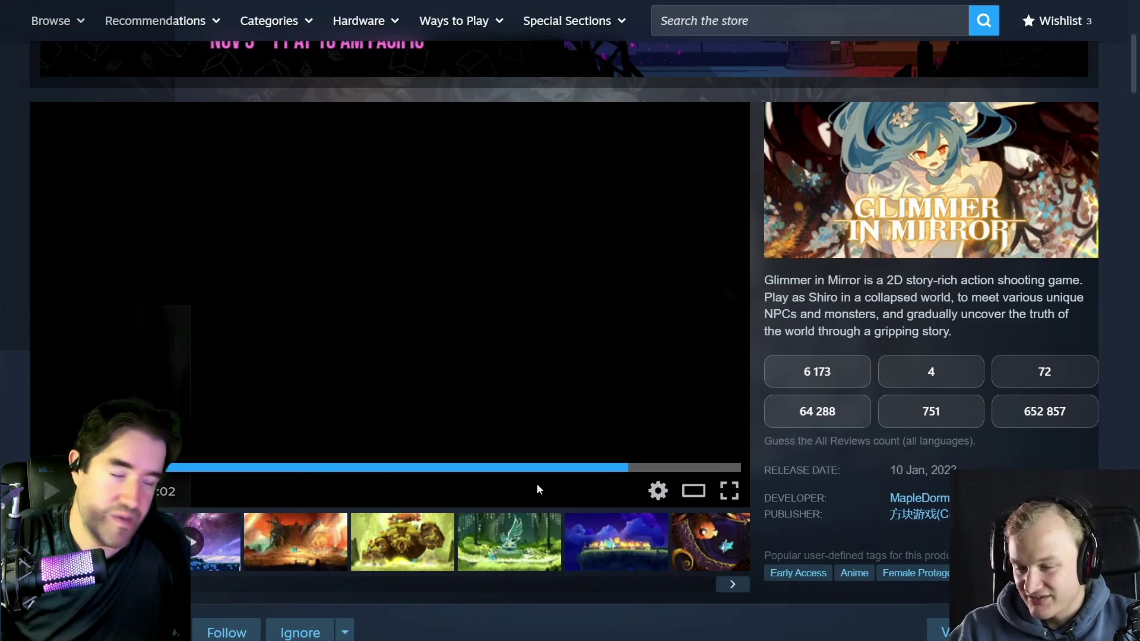
{"action": "left_click", "coordinate": [420, 543]}
{"action": "left_click", "coordinate": [484, 543]}
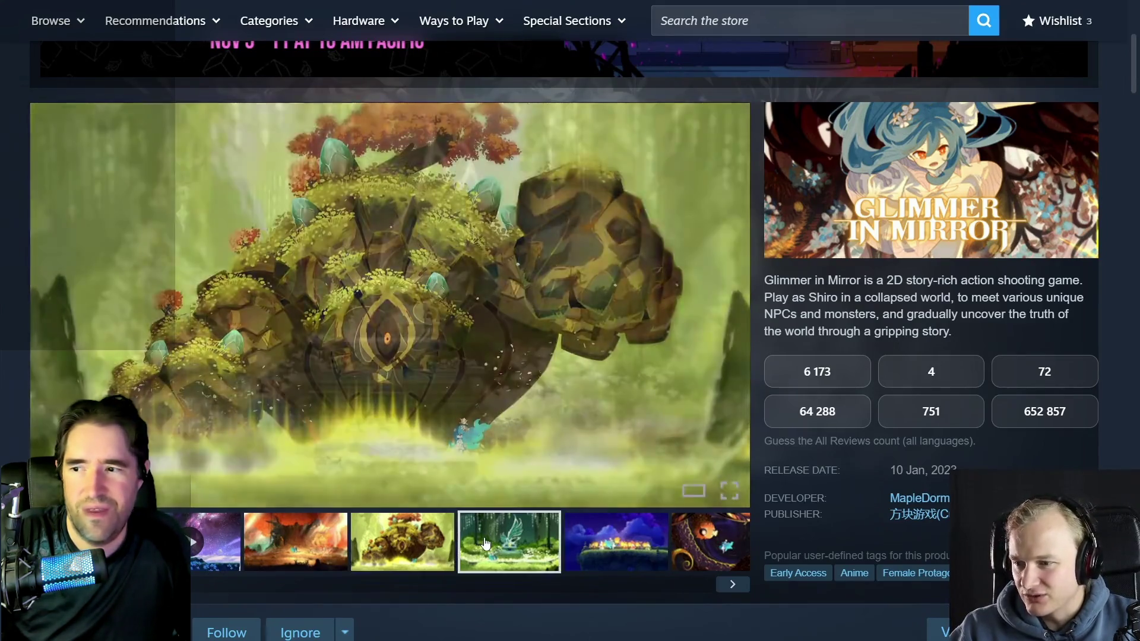
- View the night lantern and village characters screenshots, then return to the Glimmer in Mirror trailer
{"action": "left_click", "coordinate": [622, 556]}
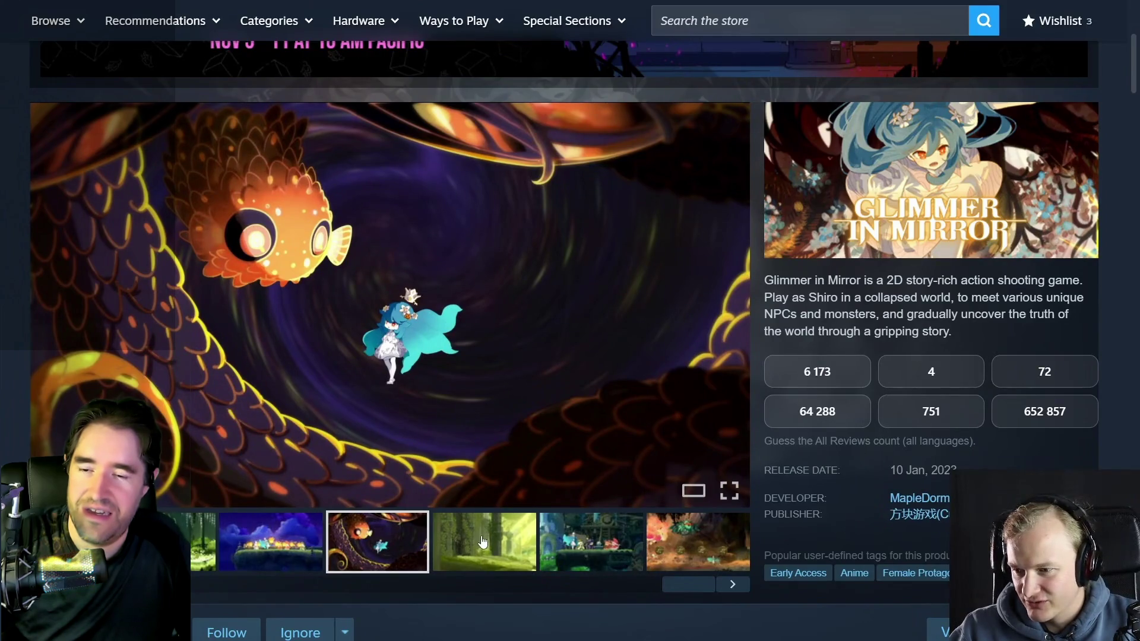
{"action": "left_click", "coordinate": [558, 552]}
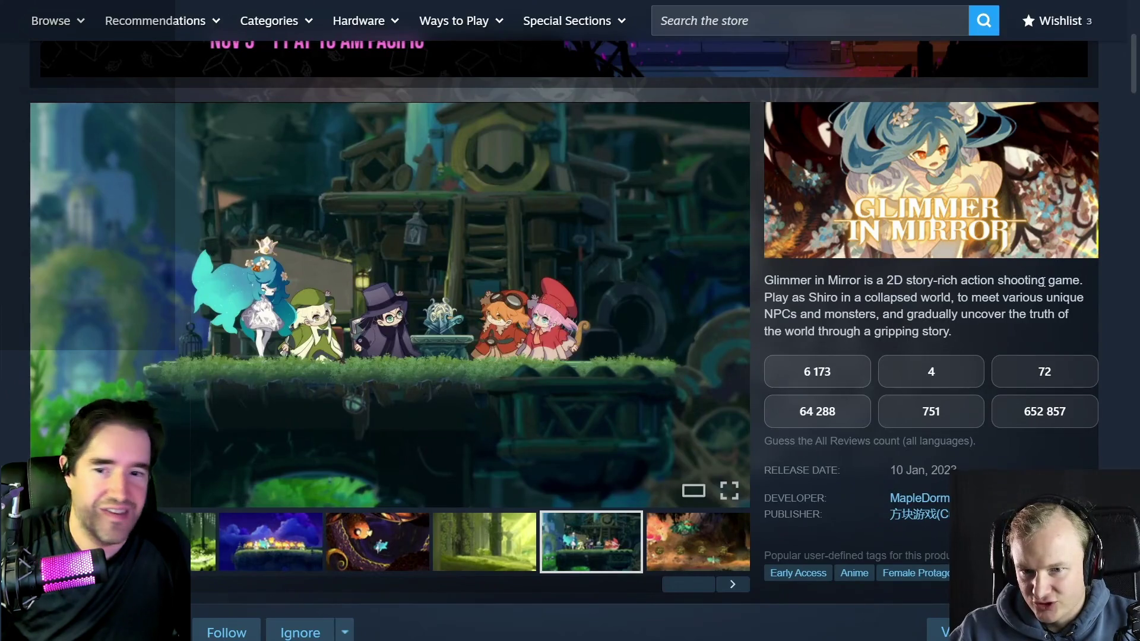
{"action": "left_click_drag", "start_coordinate": [689, 585], "coordinate": [248, 588]}
{"action": "left_click", "coordinate": [198, 544]}
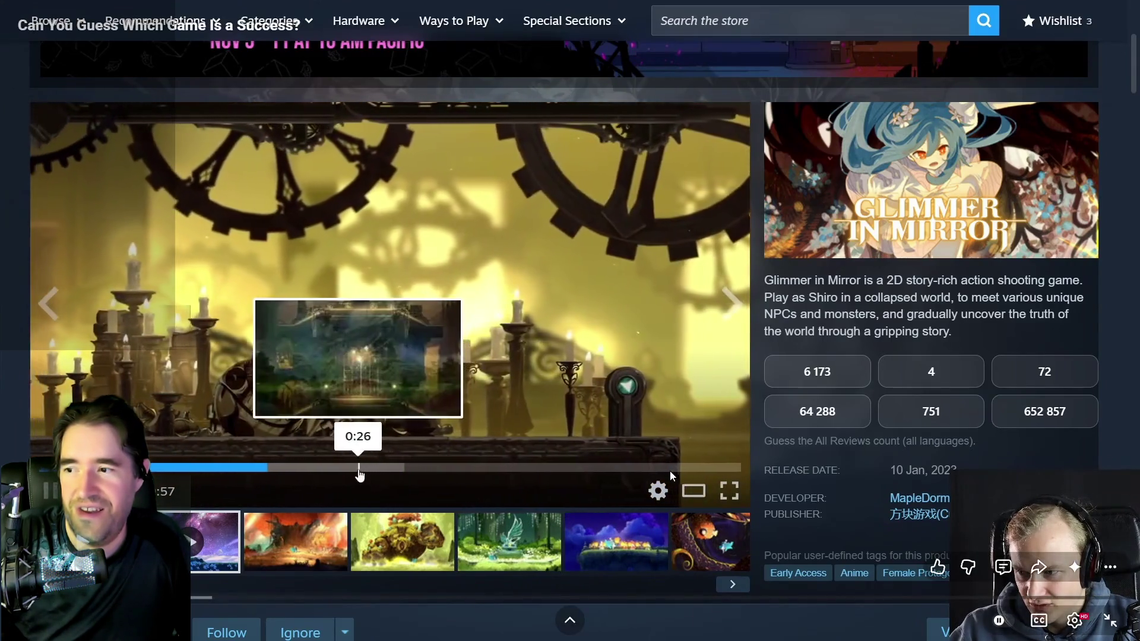
- Skip ahead in the Glimmer in Mirror trailer until 751 reviews is revealed, then exit full screen
{"action": "left_click", "coordinate": [356, 468]}
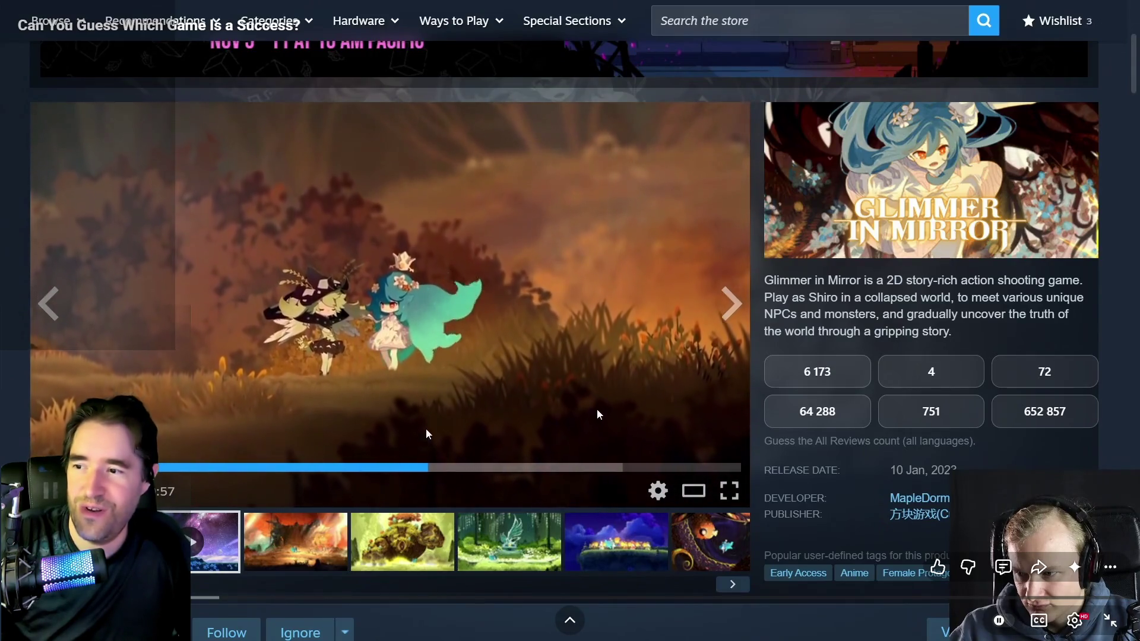
{"action": "left_click", "coordinate": [518, 468]}
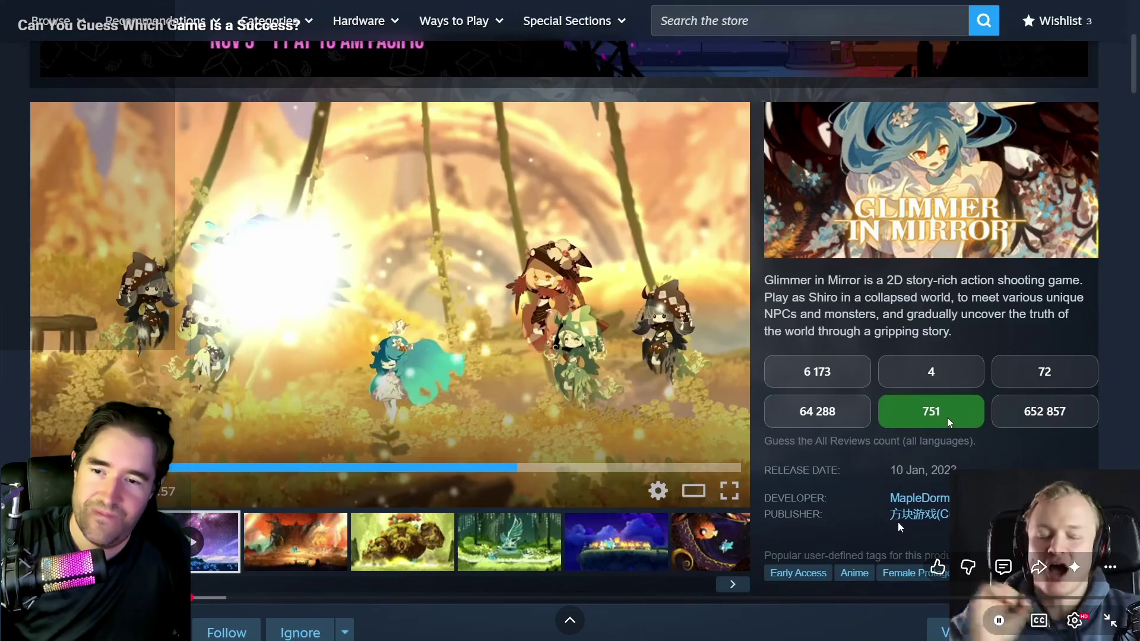
{"action": "left_click", "coordinate": [1110, 621]}
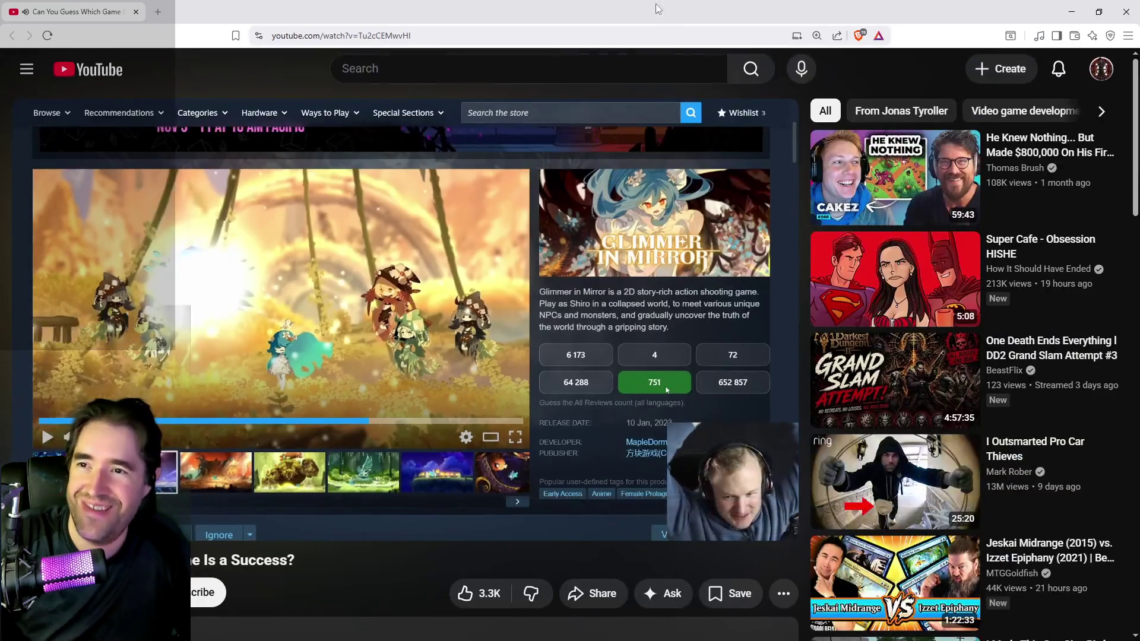
{"action": "key", "text": "alt+Tab"}
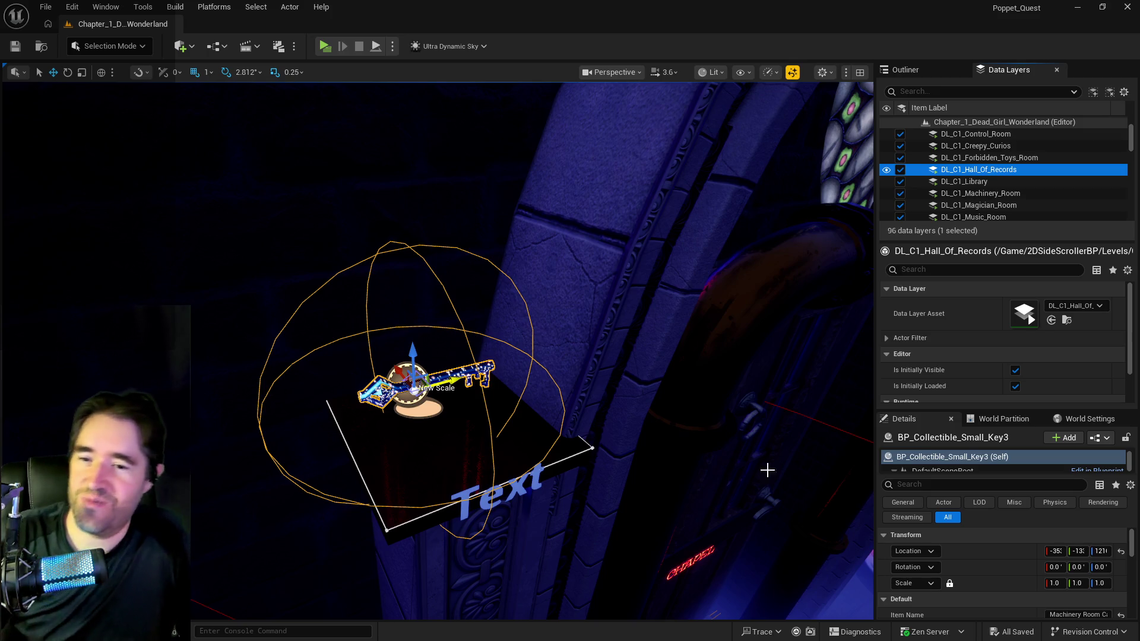
- Frame the selected BP_Collectible_Small_Key3 and undo its last move via Edit > Undo
{"action": "scroll", "coordinate": [992, 566], "scroll_direction": "down", "scroll_amount": 2}
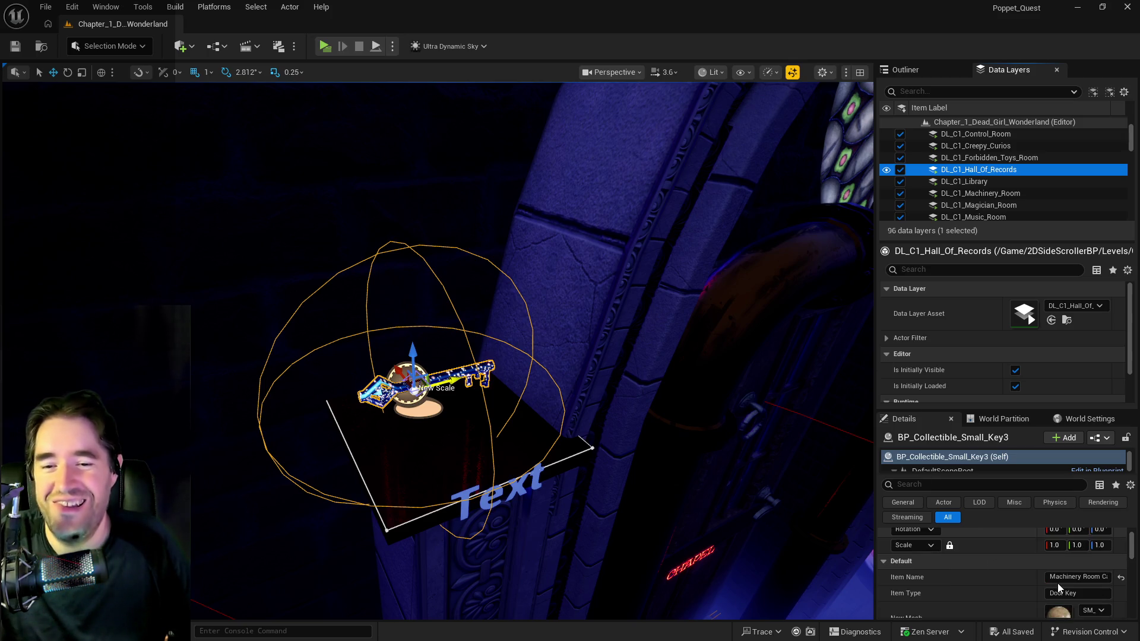
{"action": "left_click_drag", "start_coordinate": [414, 389], "coordinate": [487, 318]}
{"action": "key", "text": "f"}
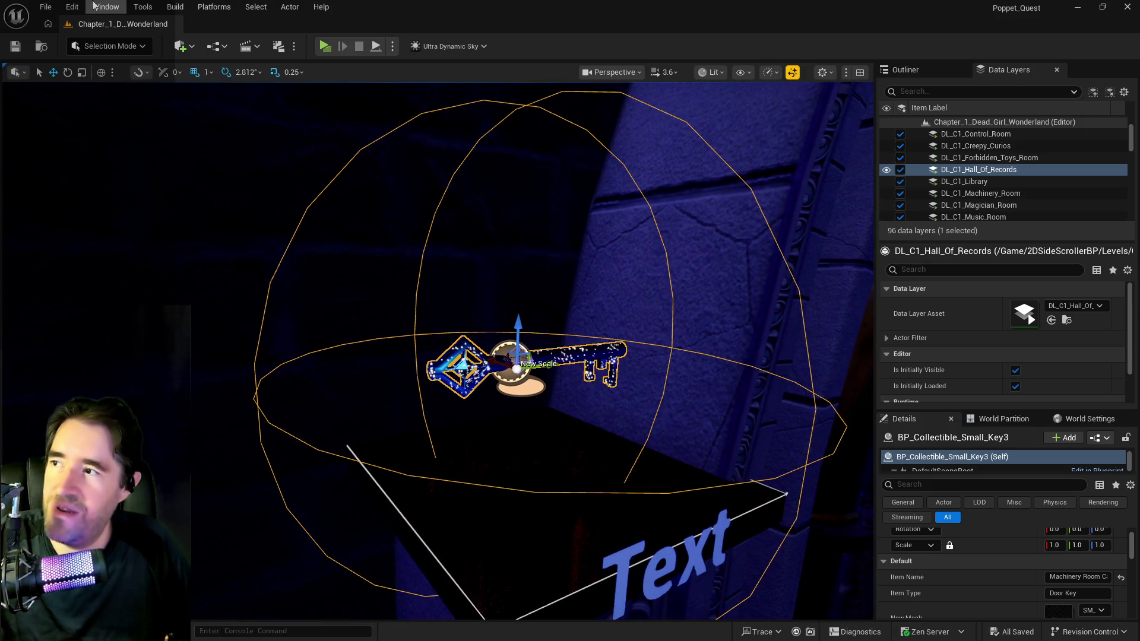
{"action": "left_click", "coordinate": [73, 6]}
{"action": "left_click", "coordinate": [95, 53]}
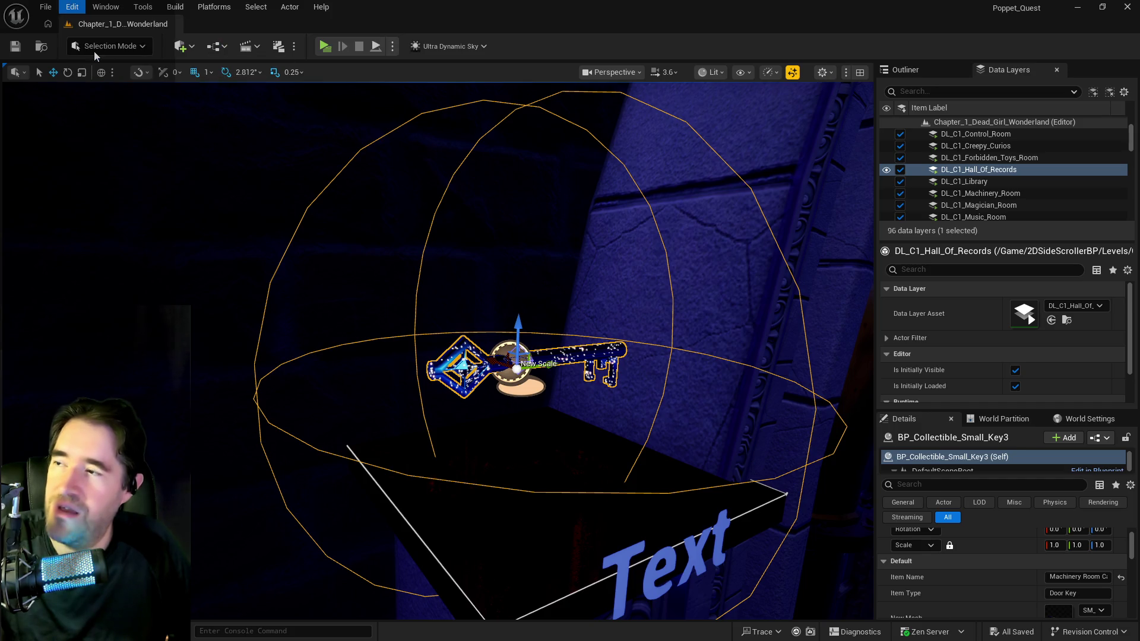
{"action": "left_click", "coordinate": [72, 6]}
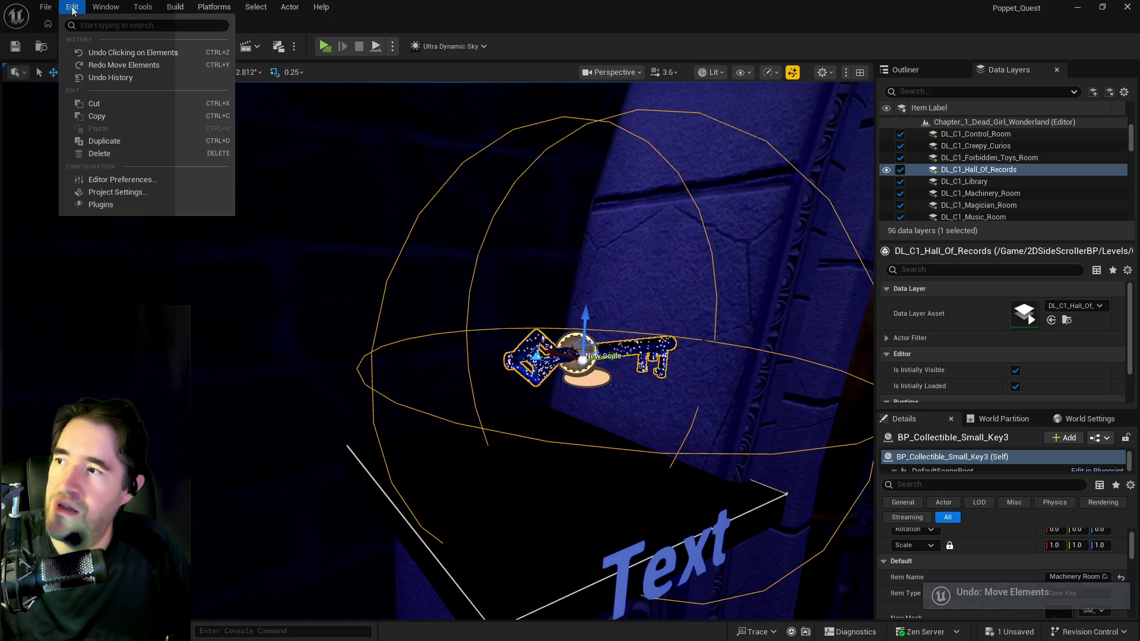
- Use Undo History to roll back before Delete Elements, restoring BP_Collectible_Key47, then frame the keys
{"action": "left_click", "coordinate": [90, 76]}
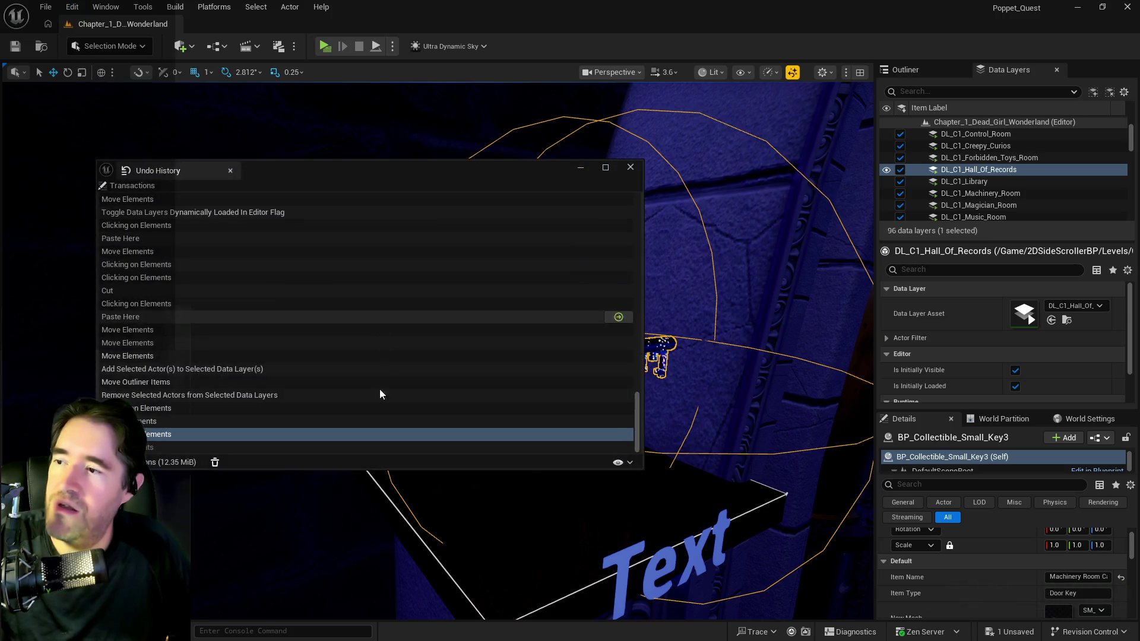
{"action": "left_click", "coordinate": [145, 420]}
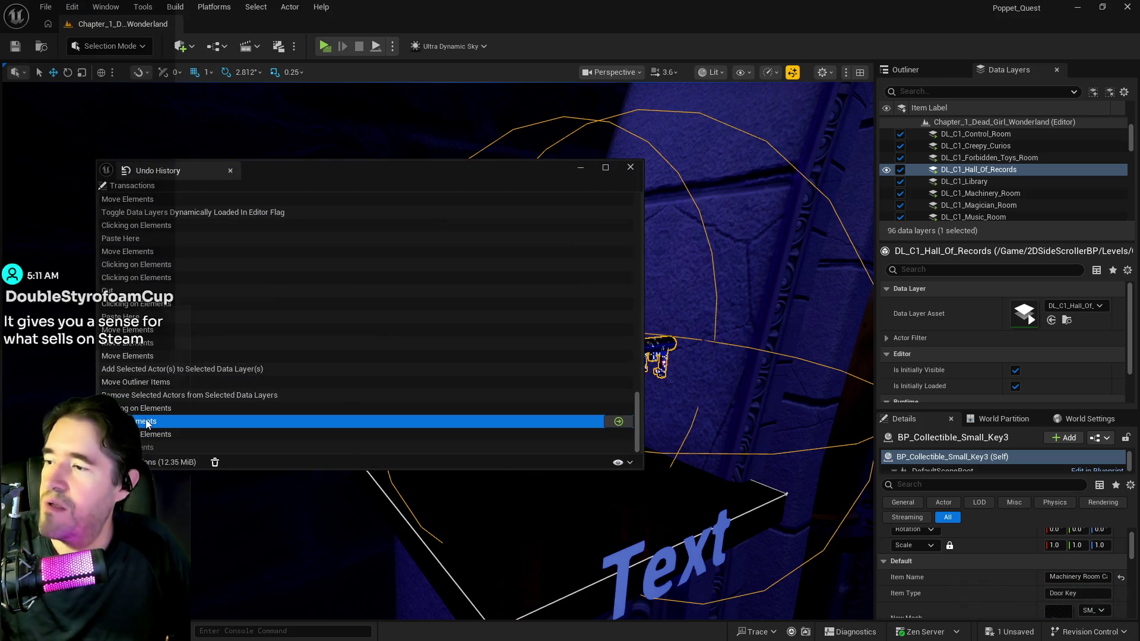
{"action": "mouse_move", "coordinate": [440, 176]}
{"action": "left_mouse_down"}
{"action": "mouse_move", "coordinate": [1116, 261]}
{"action": "mouse_move", "coordinate": [951, 259]}
{"action": "left_mouse_up"}
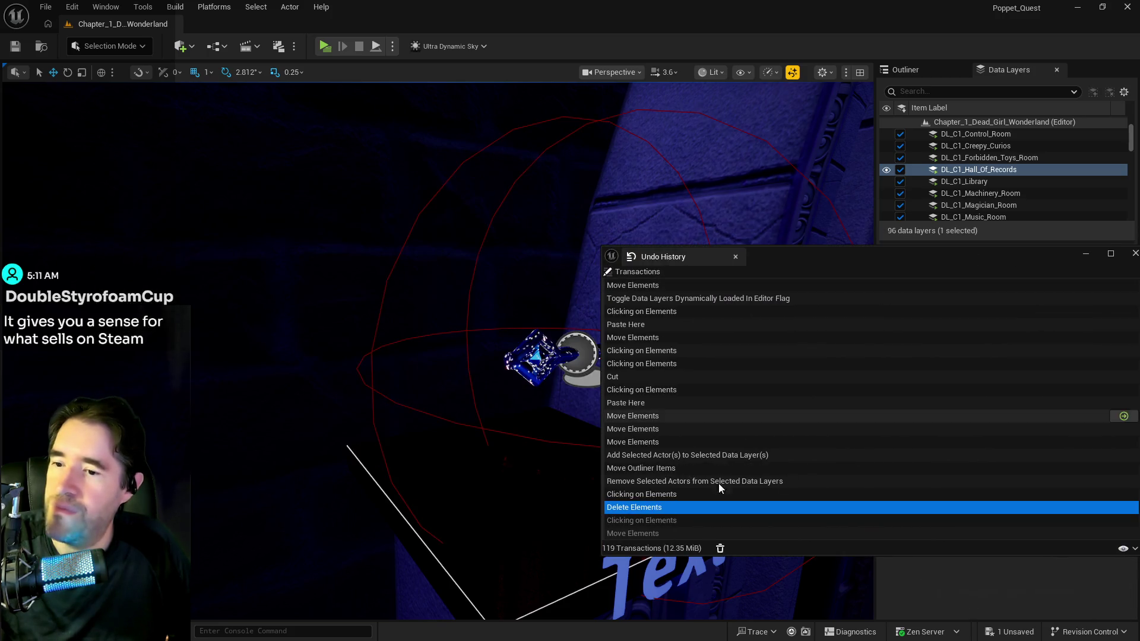
{"action": "left_click", "coordinate": [644, 494]}
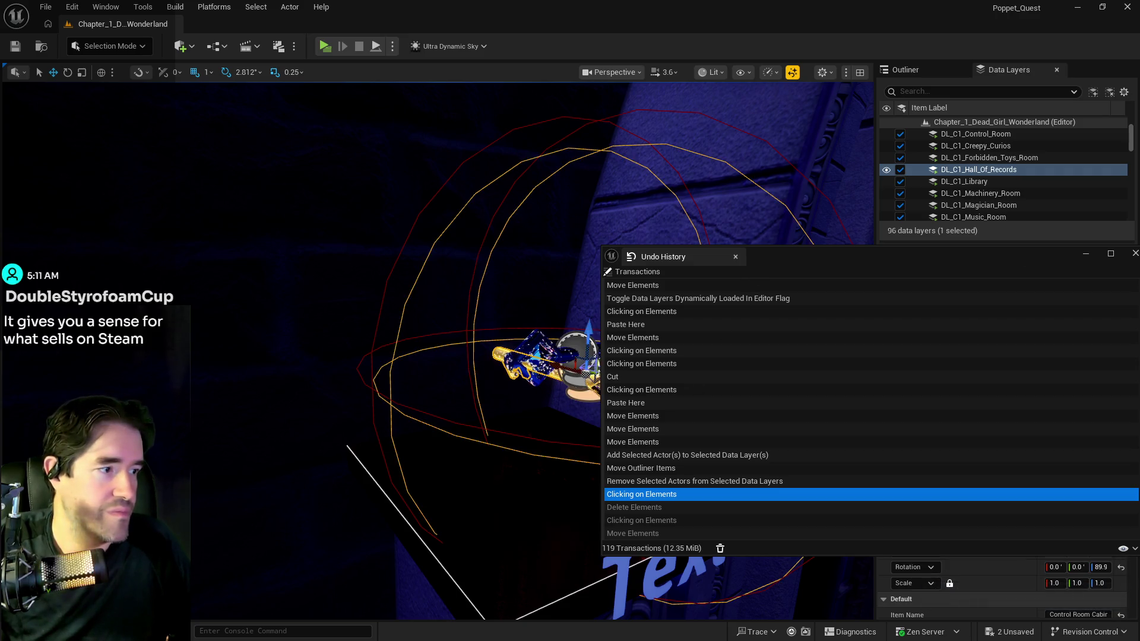
{"action": "left_click", "coordinate": [1135, 253]}
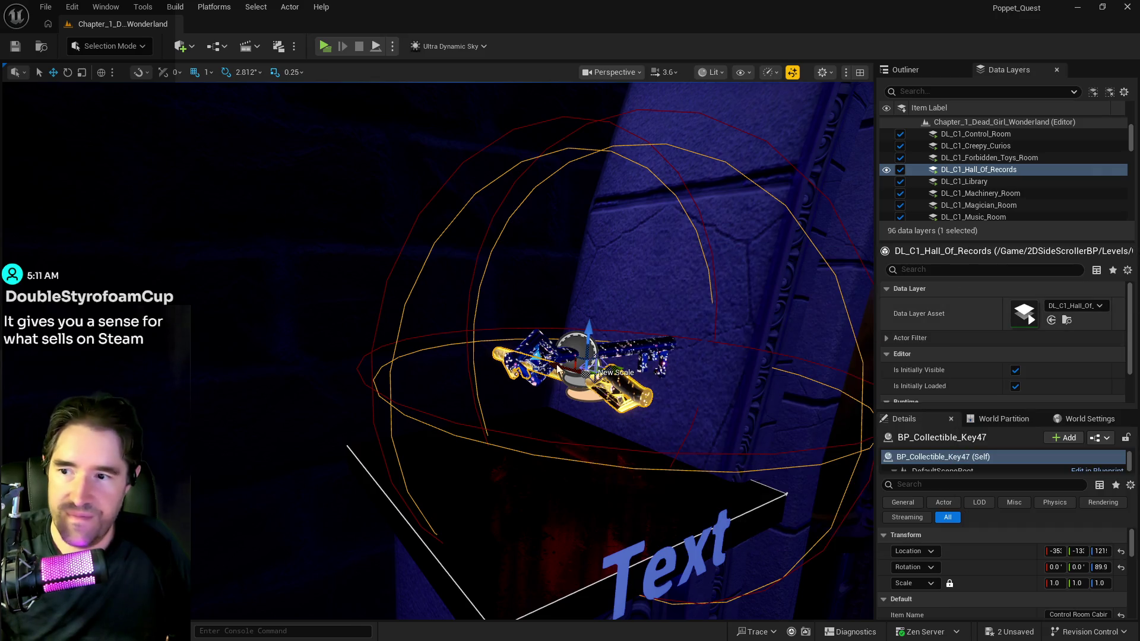
{"action": "key", "text": "f"}
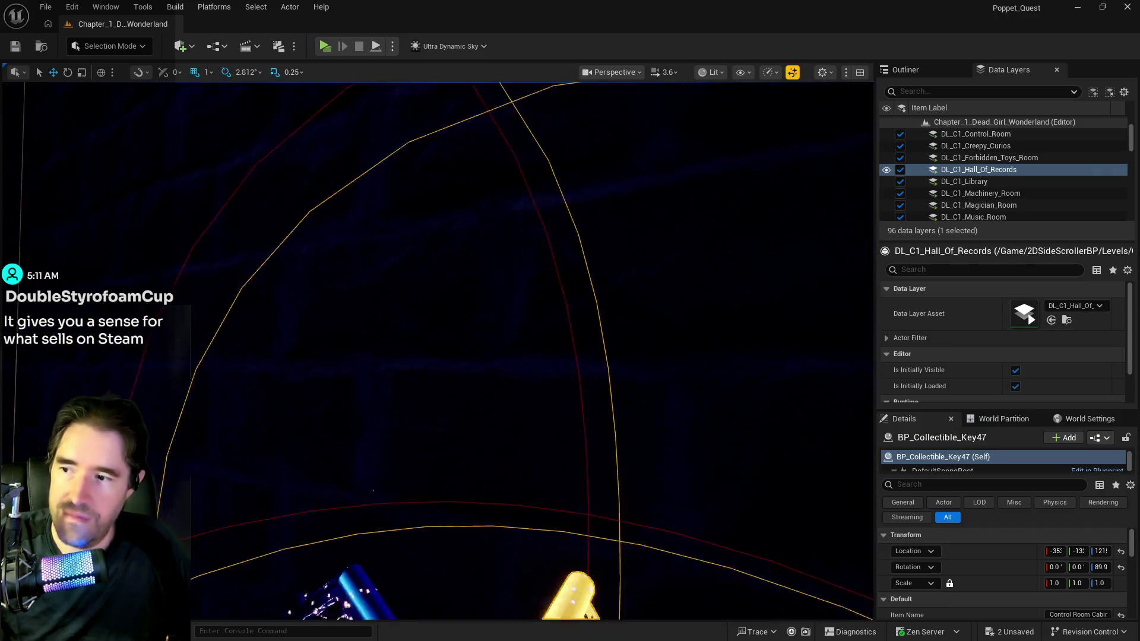
- Select the blue small key and undo the restore, removing BP_Collectible_Key47 again
{"action": "left_click", "coordinate": [1060, 615]}
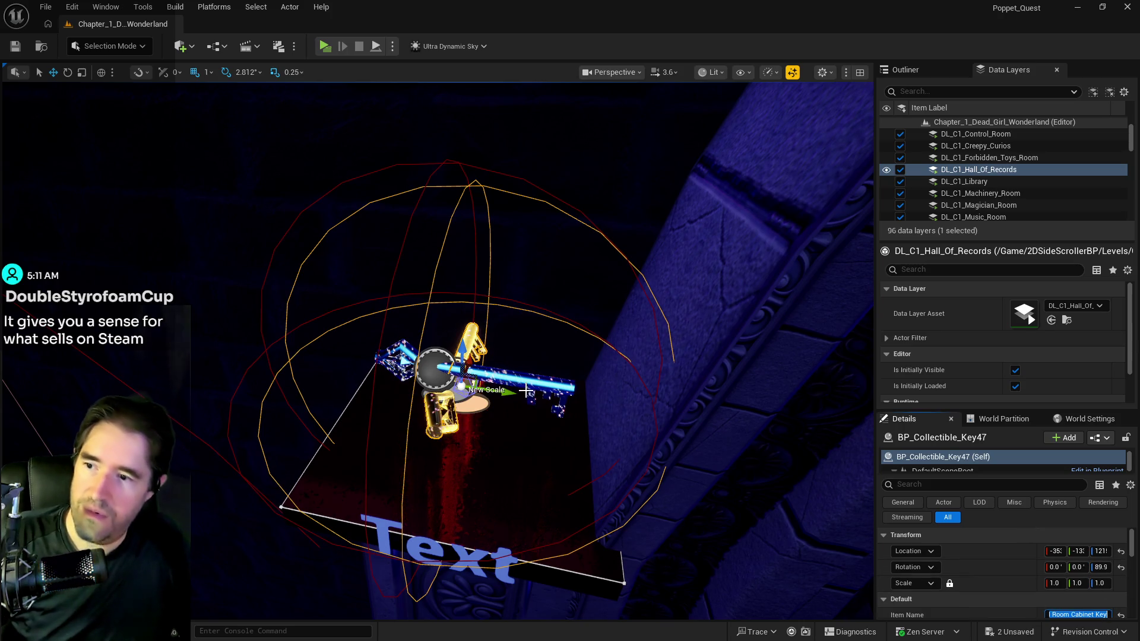
{"action": "left_click", "coordinate": [534, 387]}
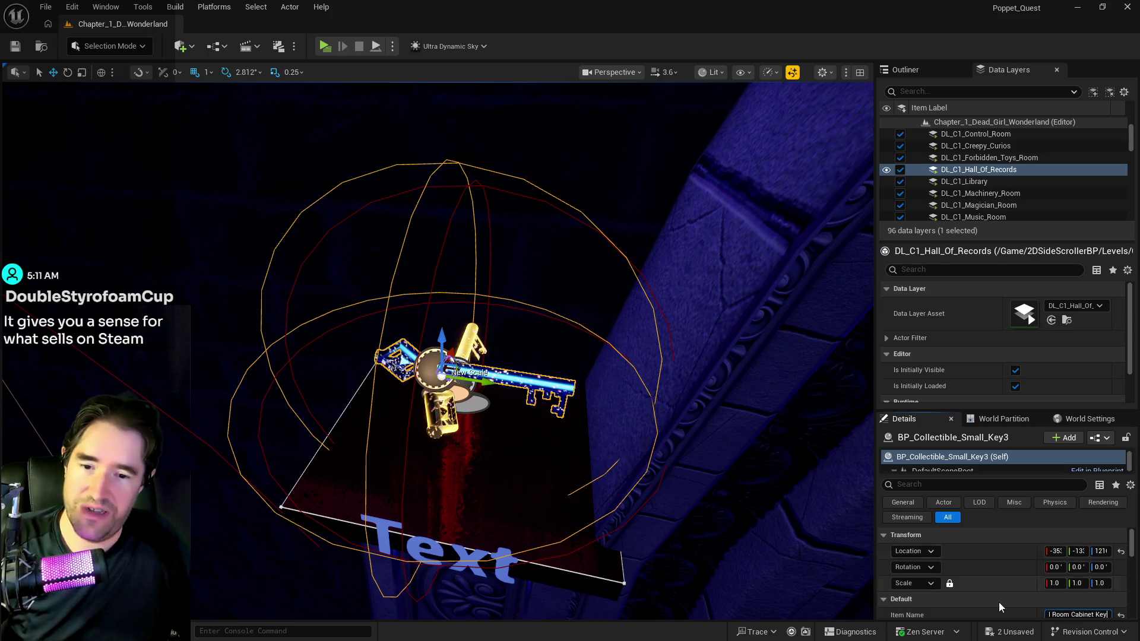
{"action": "scroll", "coordinate": [1003, 602], "scroll_direction": "down", "scroll_amount": 5}
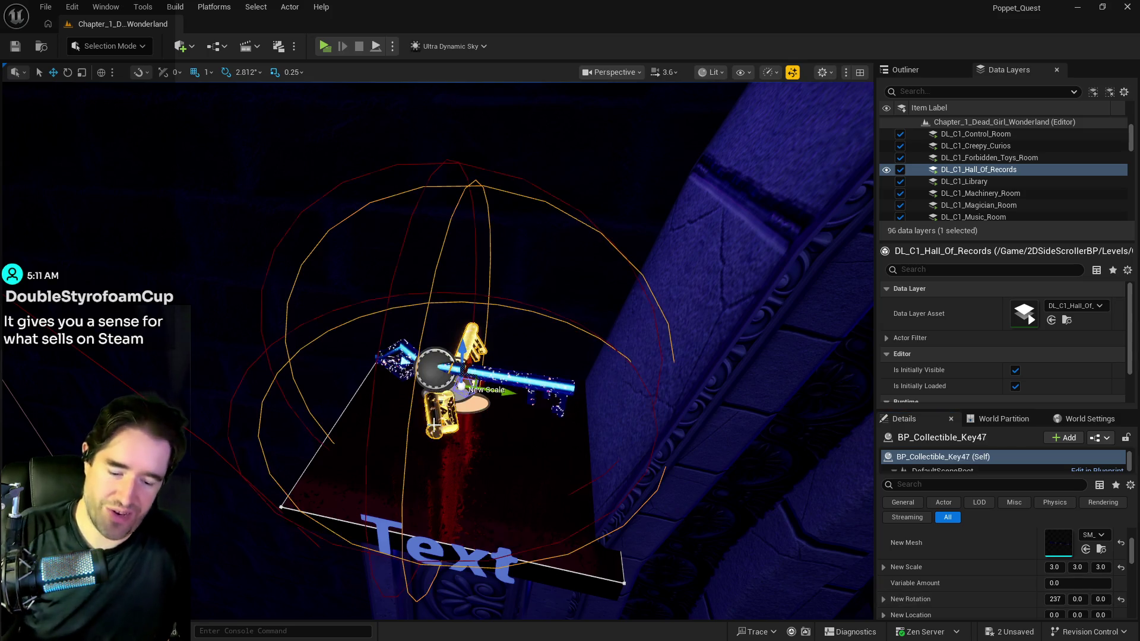
{"action": "key", "text": "ctrl+z"}
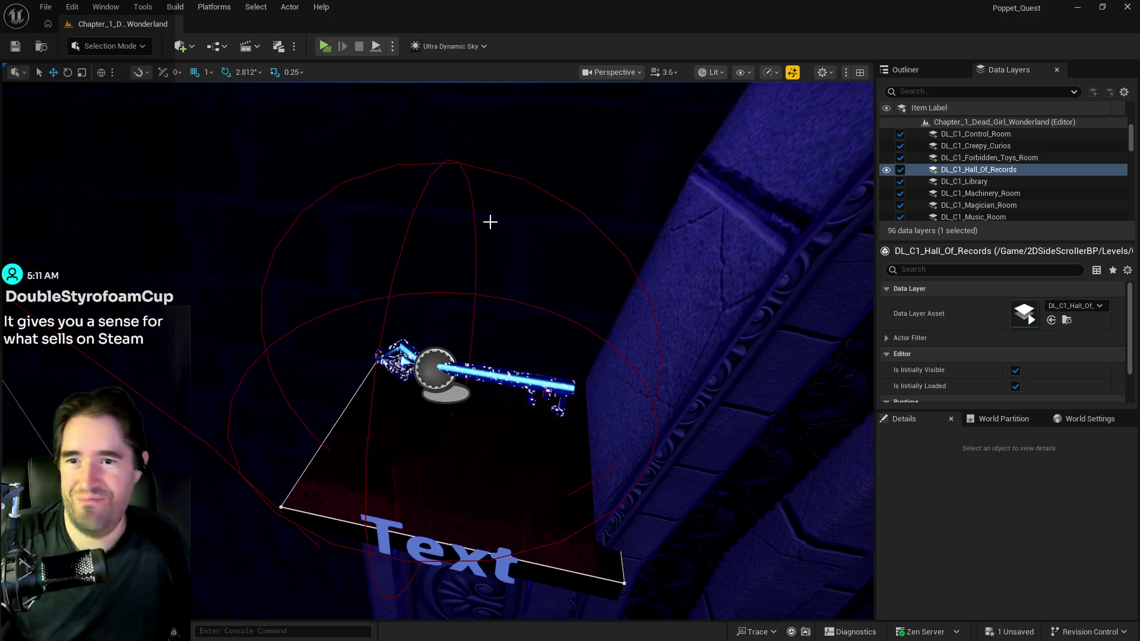
- Select the DL_C1_Magician_Room data layer and the blue key on the pedestal
{"action": "scroll", "coordinate": [993, 202], "scroll_direction": "up", "scroll_amount": 3}
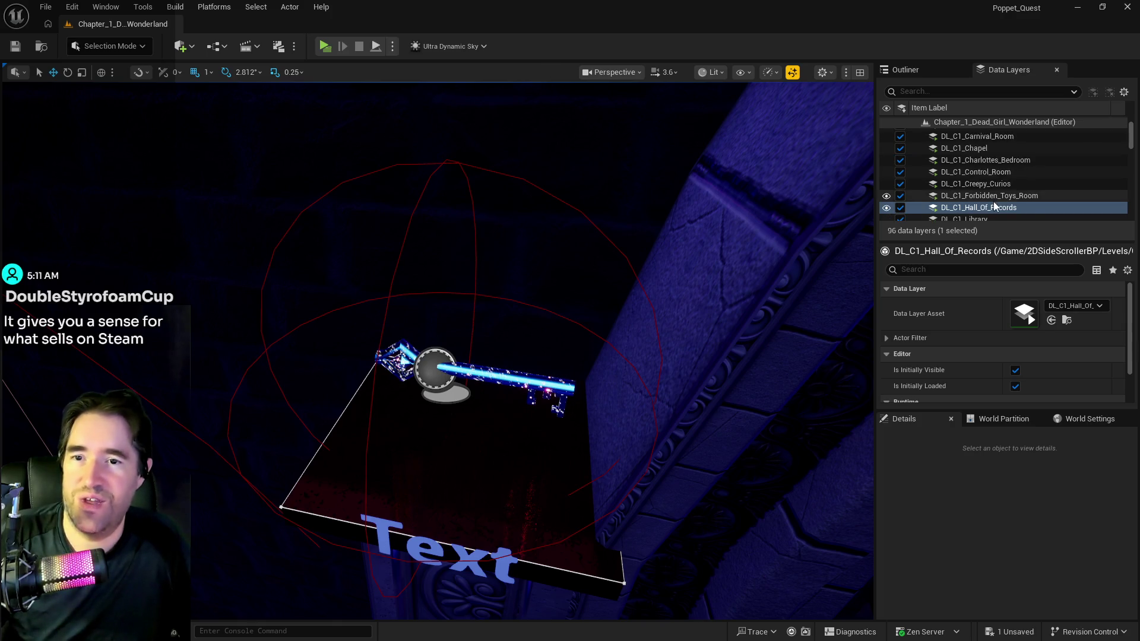
{"action": "scroll", "coordinate": [990, 179], "scroll_direction": "down", "scroll_amount": 5}
{"action": "scroll", "coordinate": [983, 181], "scroll_direction": "up", "scroll_amount": 2}
{"action": "left_click", "coordinate": [977, 149]}
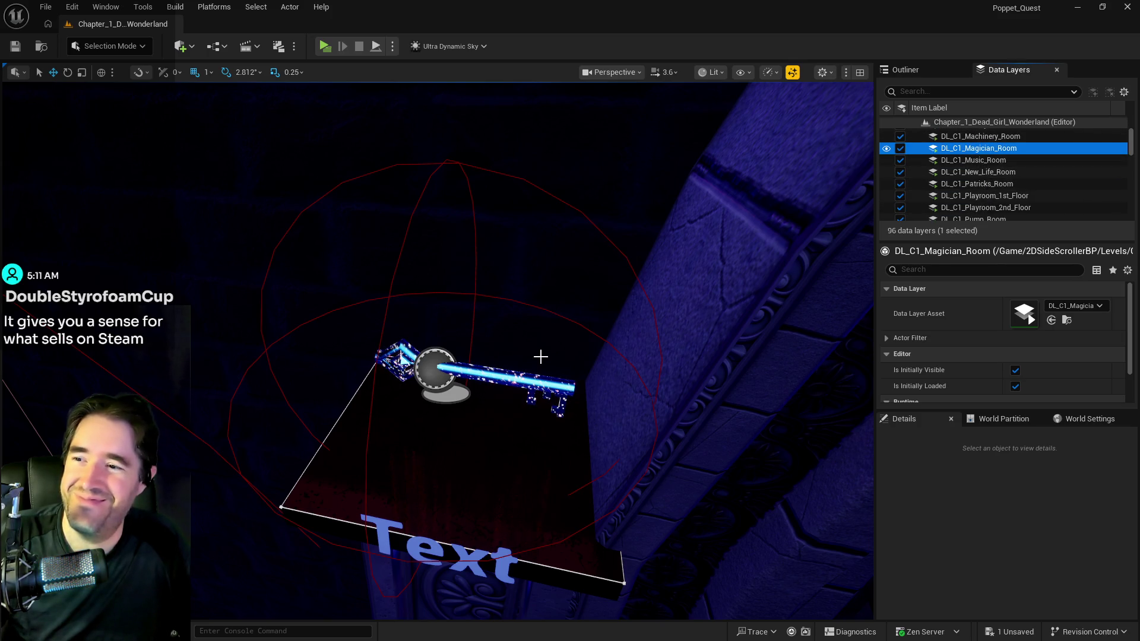
{"action": "left_click", "coordinate": [402, 356]}
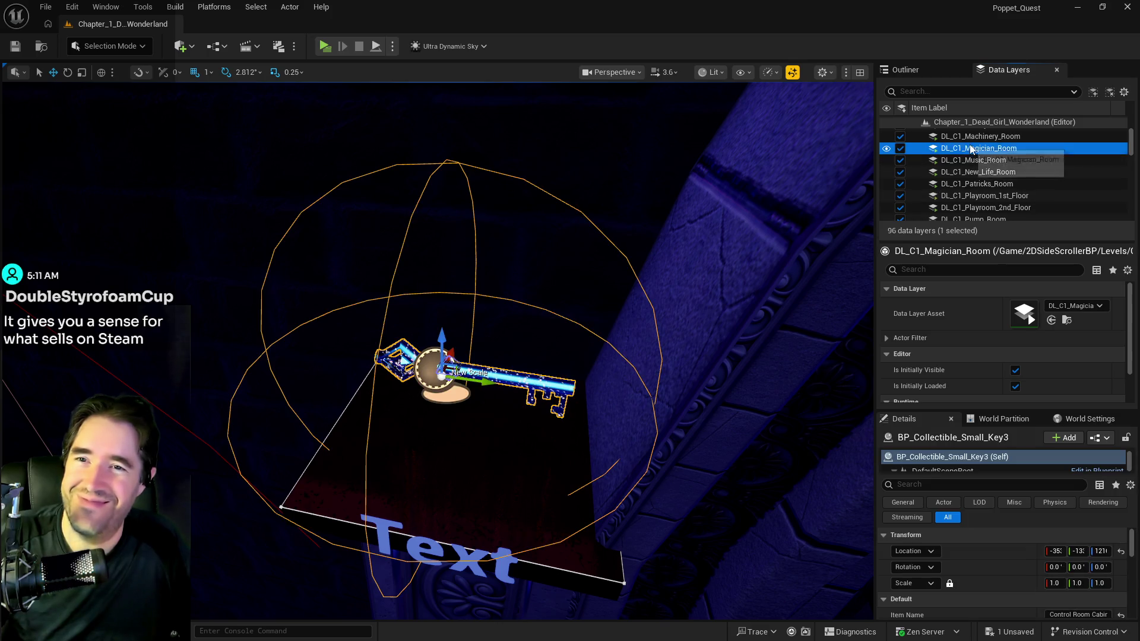
- Add the selected blue key to the DL_C1_Magician_Room data layer
{"action": "right_click", "coordinate": [986, 149]}
{"action": "left_click", "coordinate": [975, 254]}
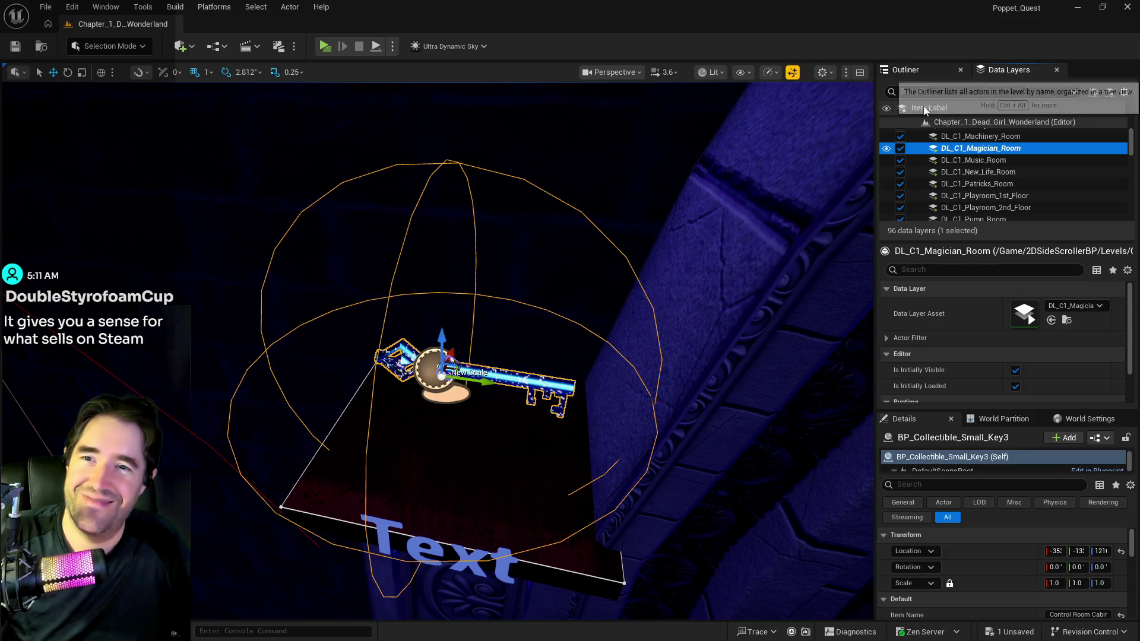
{"action": "scroll", "coordinate": [957, 181], "scroll_direction": "down", "scroll_amount": 3}
{"action": "scroll", "coordinate": [953, 177], "scroll_direction": "down", "scroll_amount": 4}
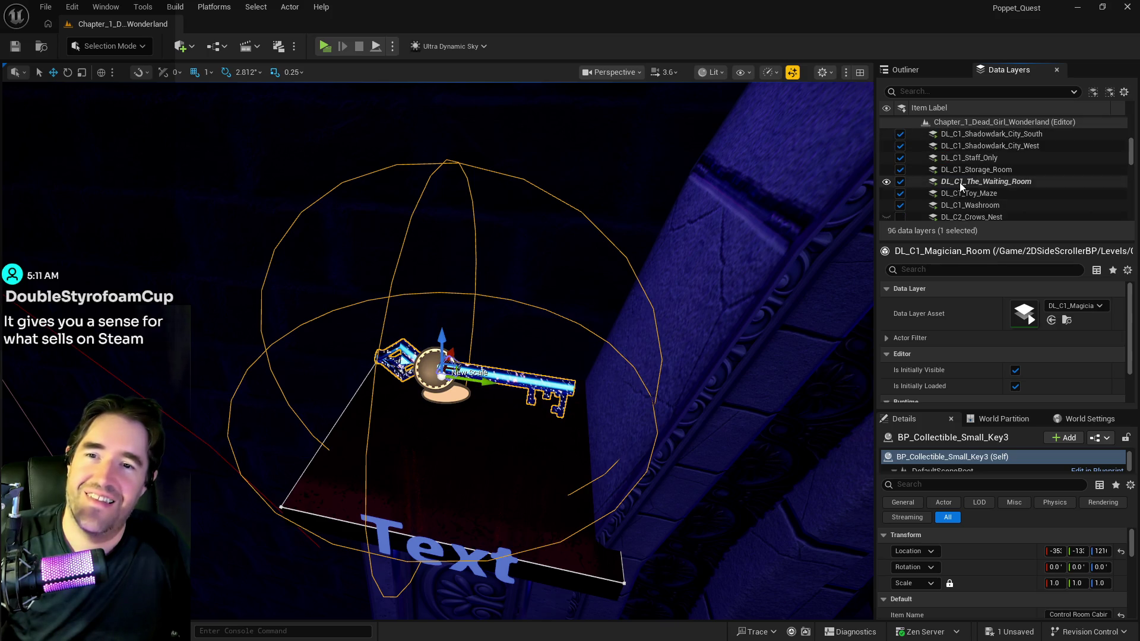
{"action": "right_click", "coordinate": [960, 183]}
{"action": "mouse_move", "coordinate": [971, 224]}
{"action": "key", "text": "Escape"}
- Reframe the key, reapply its DL_C1_Magician_Room membership, and Save All
{"action": "left_click_drag", "start_coordinate": [594, 267], "coordinate": [531, 264]}
{"action": "key", "text": "f"}
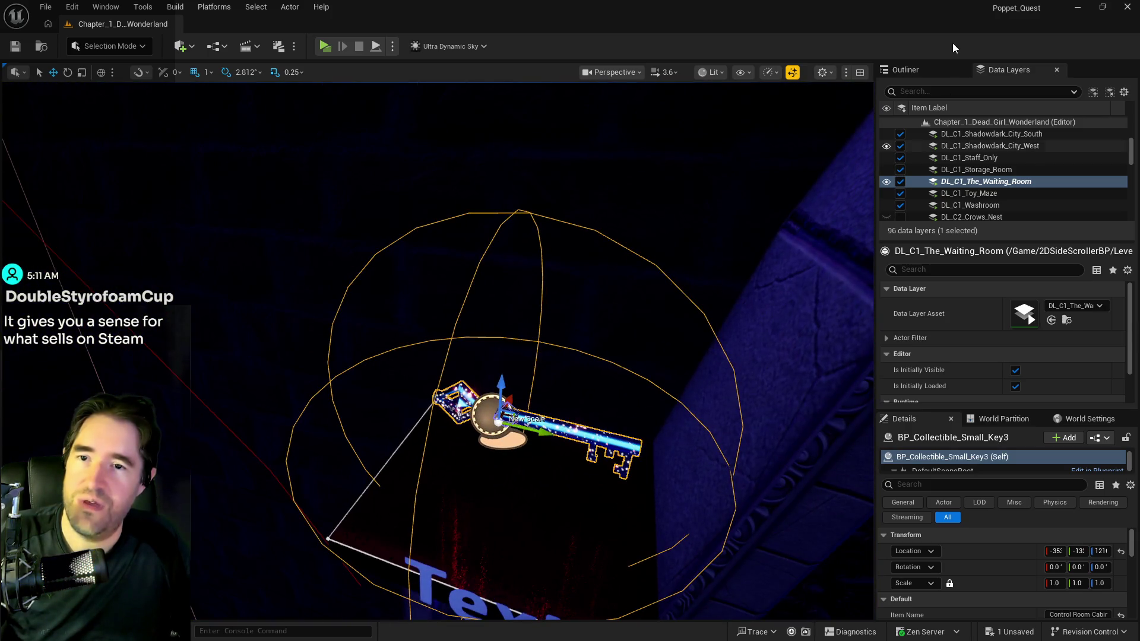
{"action": "scroll", "coordinate": [985, 177], "scroll_direction": "up", "scroll_amount": 3}
{"action": "scroll", "coordinate": [984, 177], "scroll_direction": "up", "scroll_amount": 5}
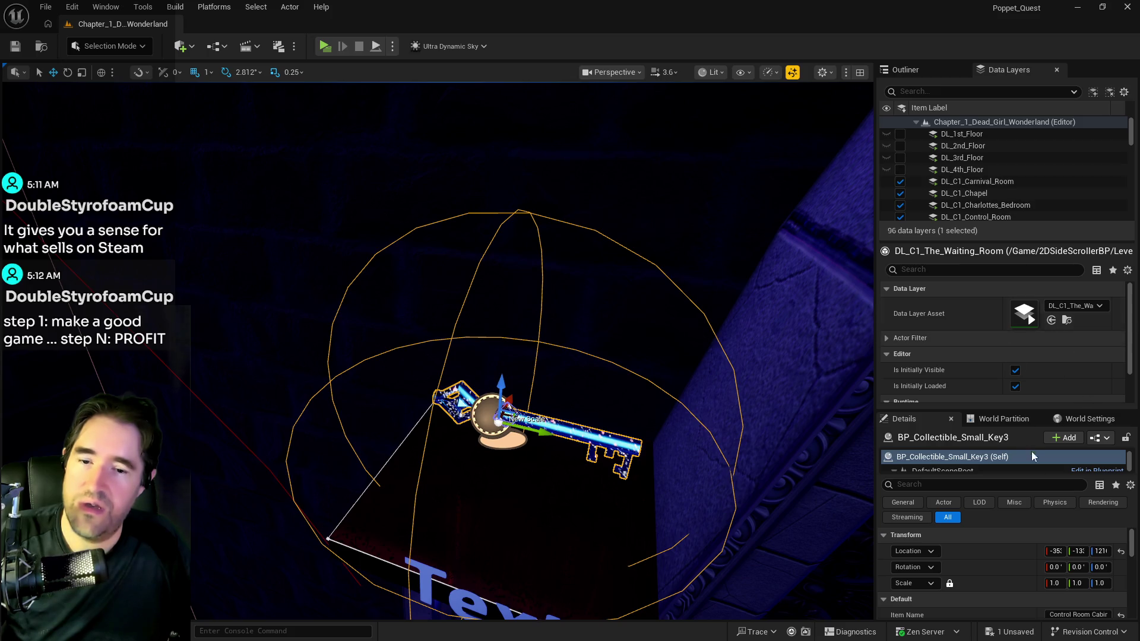
{"action": "scroll", "coordinate": [964, 201], "scroll_direction": "down", "scroll_amount": 5}
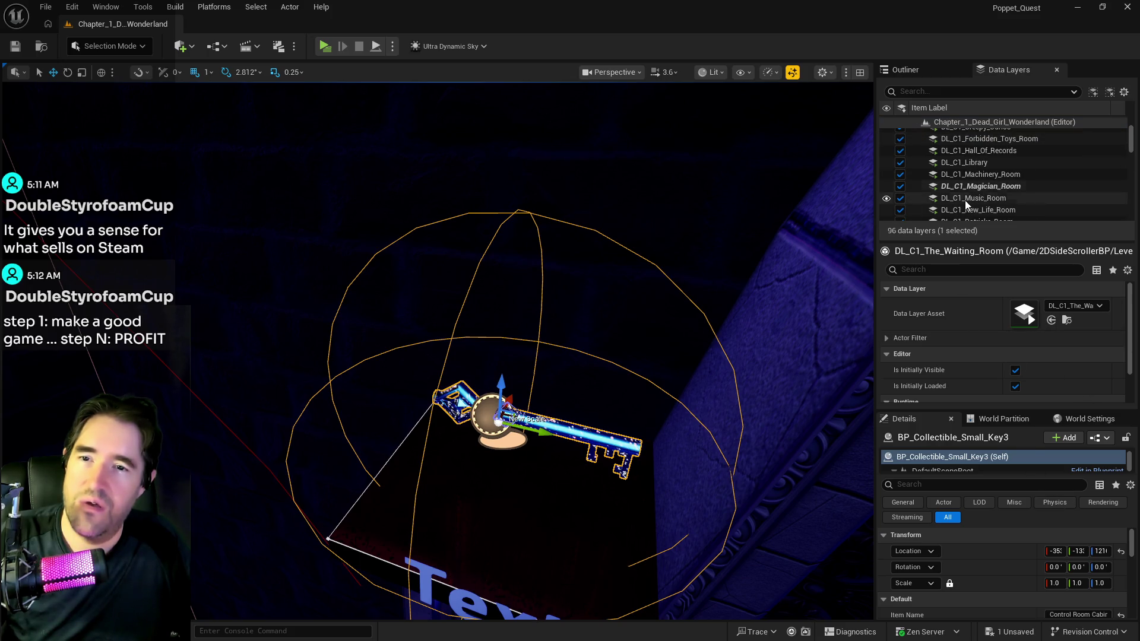
{"action": "left_click", "coordinate": [967, 191]}
{"action": "right_click", "coordinate": [966, 191]}
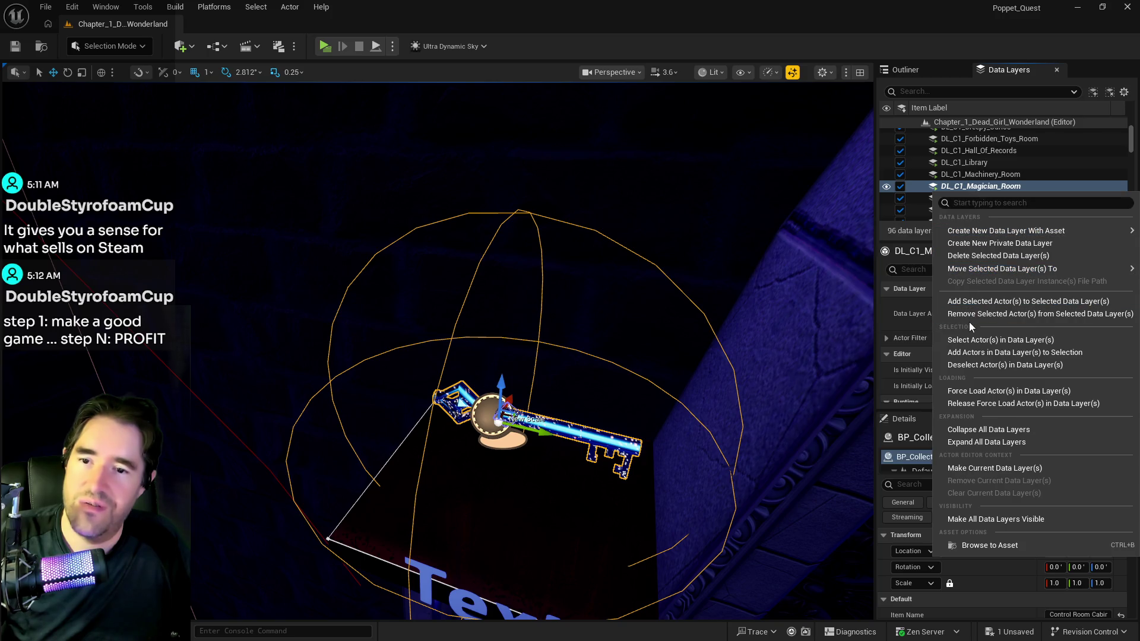
{"action": "left_click", "coordinate": [969, 321]}
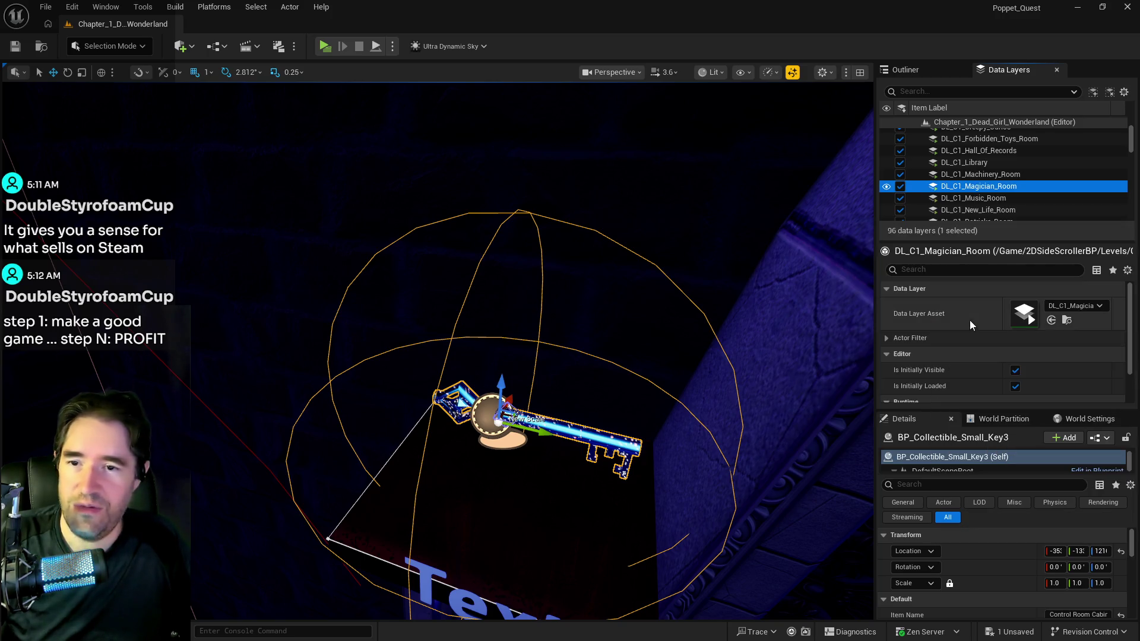
{"action": "left_click", "coordinate": [45, 7]}
{"action": "left_click", "coordinate": [84, 176]}
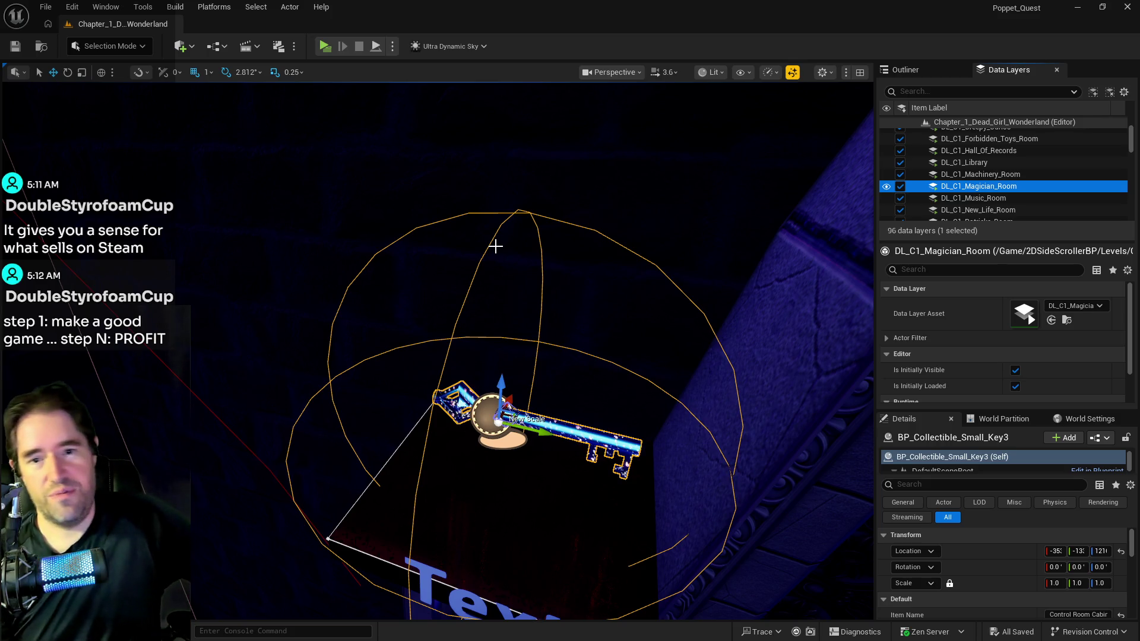
- Slide the blue small key along X and set it on top of the dark pedestal by the wall
{"action": "left_click_drag", "start_coordinate": [496, 246], "coordinate": [542, 322]}
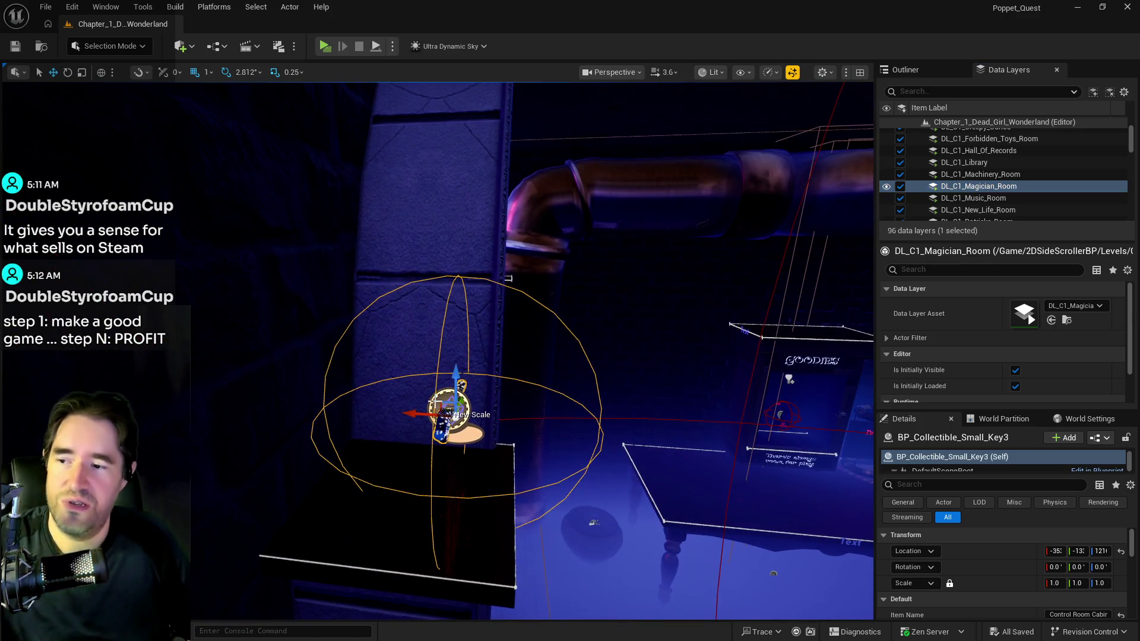
{"action": "left_click_drag", "start_coordinate": [423, 413], "coordinate": [391, 414]}
{"action": "left_click_drag", "start_coordinate": [509, 277], "coordinate": [360, 392]}
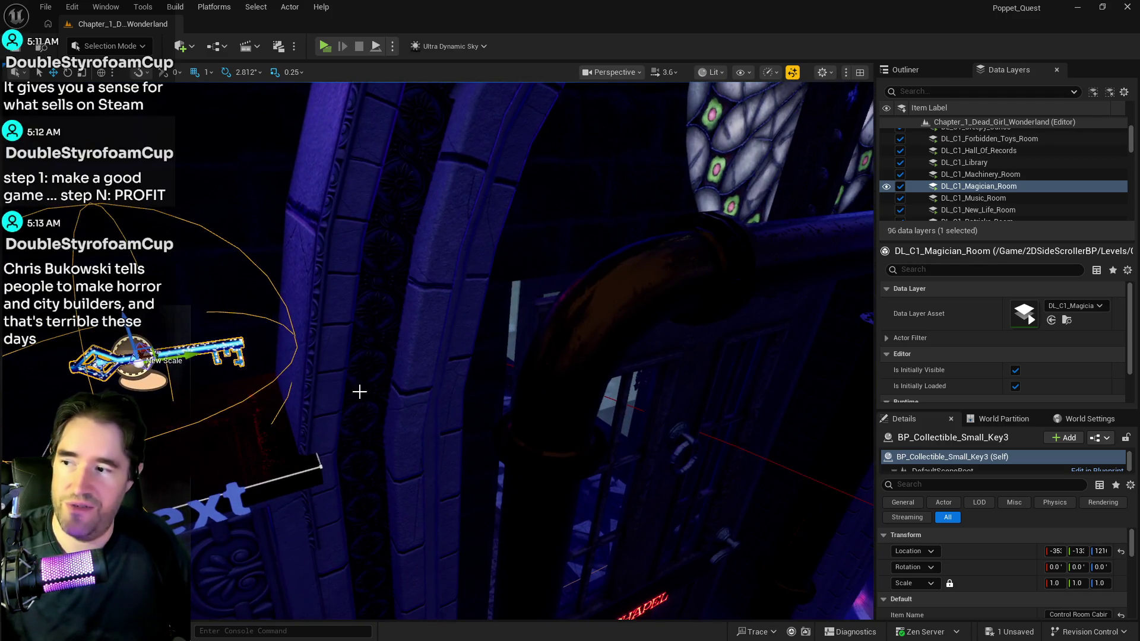
{"action": "left_click_drag", "start_coordinate": [189, 357], "coordinate": [172, 358]}
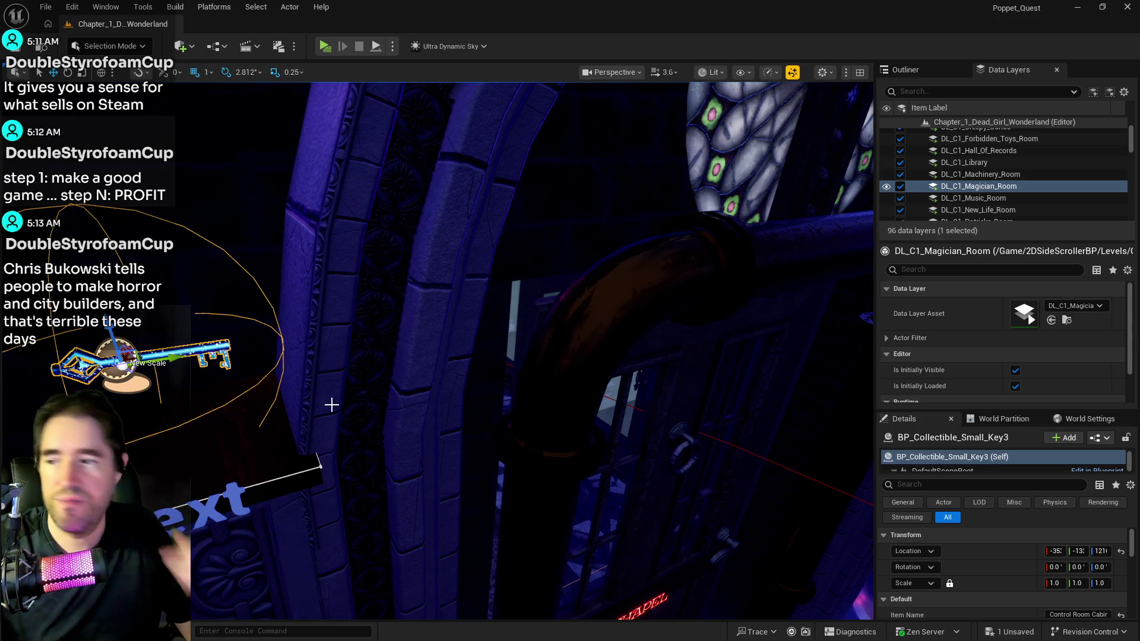
{"action": "key", "text": "f"}
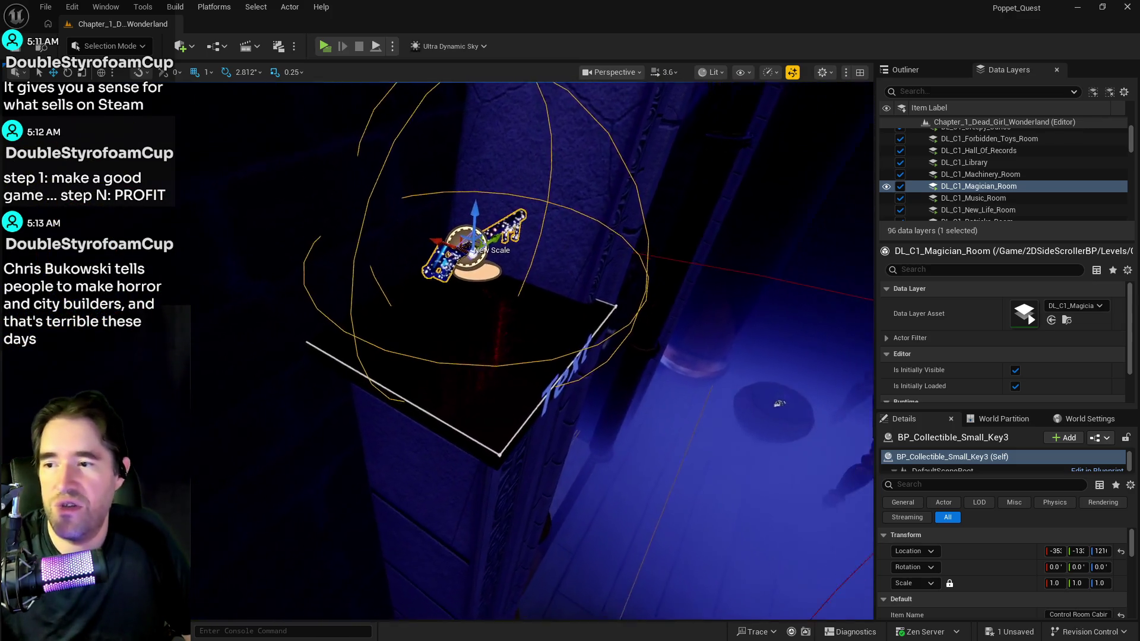
{"action": "left_click_drag", "start_coordinate": [323, 262], "coordinate": [349, 273]}
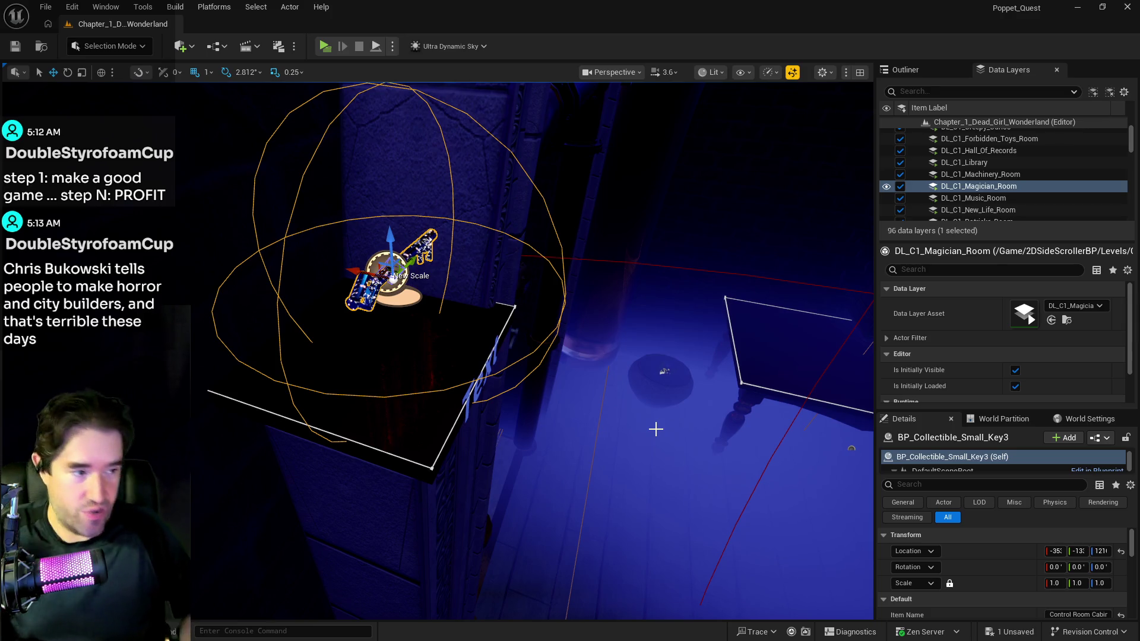
{"action": "mouse_move", "coordinate": [600, 483]}
{"action": "left_mouse_down"}
{"action": "mouse_move", "coordinate": [527, 450]}
{"action": "mouse_move", "coordinate": [623, 464]}
{"action": "left_mouse_up"}
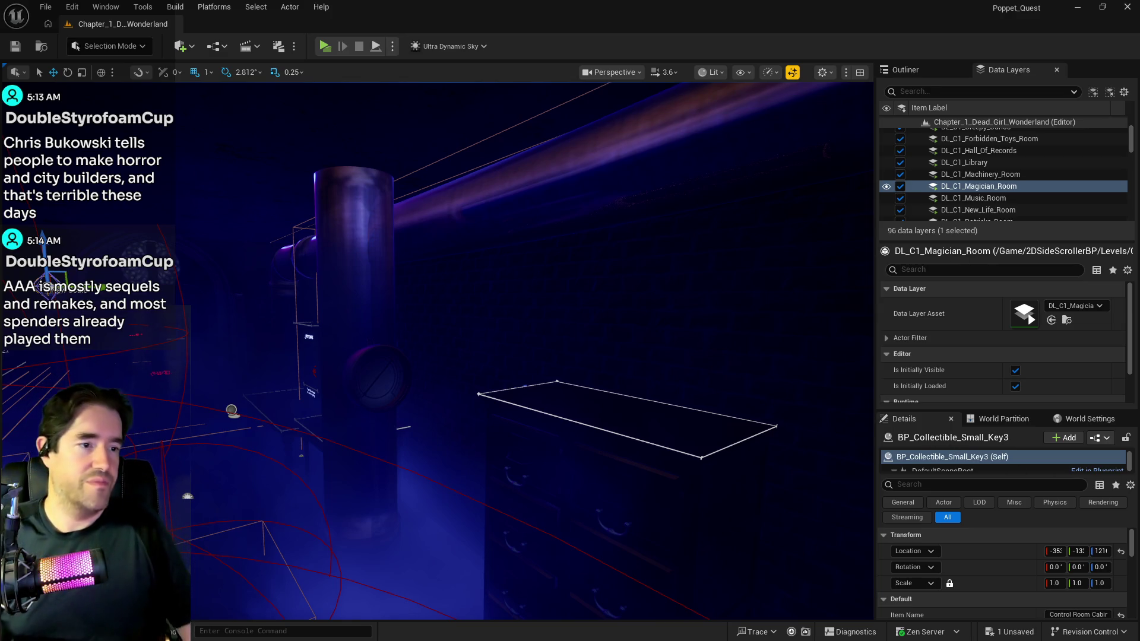
- Focus the DL_C1_Magician_Room data layer and fly past the chapel doorway to frame the golden key
{"action": "left_click", "coordinate": [979, 186]}
{"action": "mouse_move", "coordinate": [255, 463]}
{"action": "left_mouse_down"}
{"action": "mouse_move", "coordinate": [285, 442]}
{"action": "mouse_move", "coordinate": [339, 359]}
{"action": "left_mouse_up"}
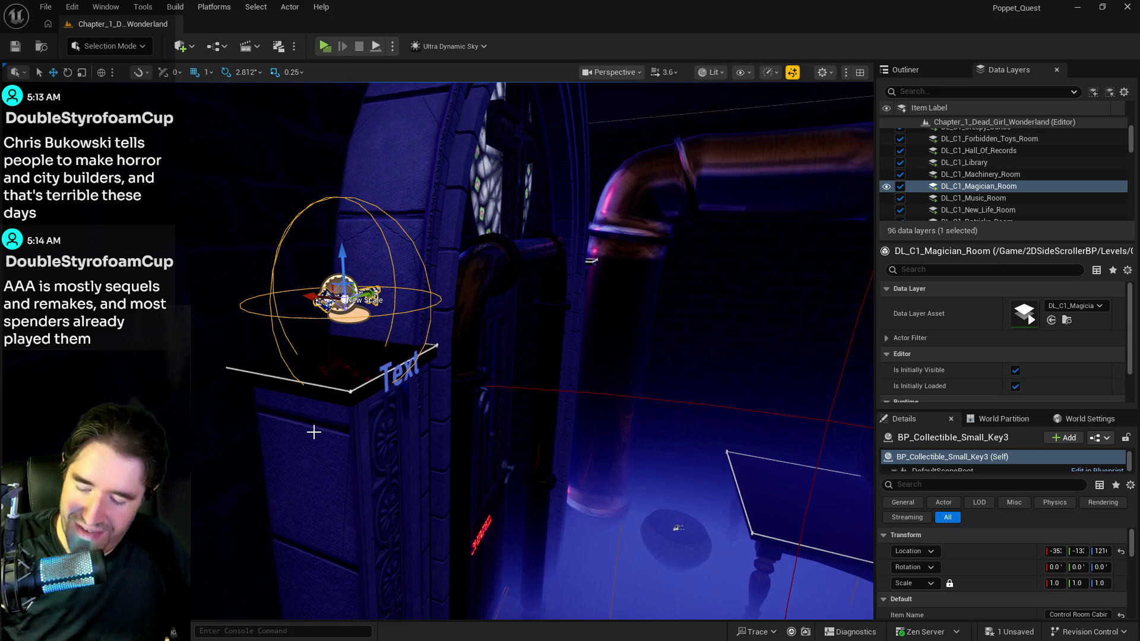
{"action": "left_click_drag", "start_coordinate": [248, 521], "coordinate": [207, 491]}
{"action": "left_click_drag", "start_coordinate": [356, 501], "coordinate": [356, 501]}
- Paste a copy of the key collectible, then raise it and slide it beside the gold key
{"action": "right_click", "coordinate": [540, 391]}
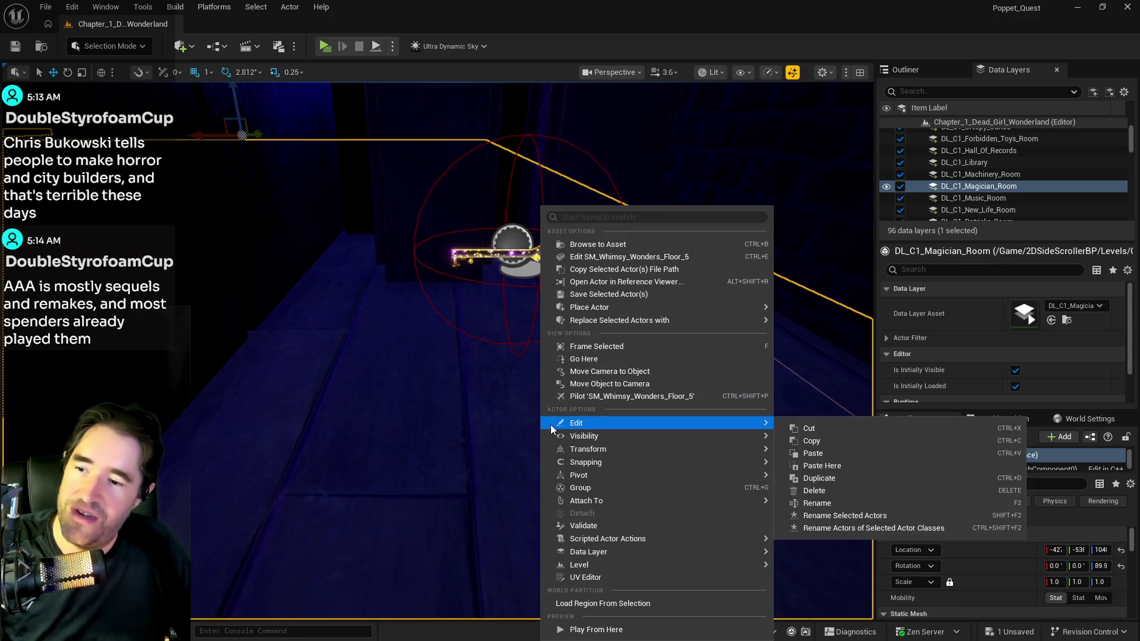
{"action": "mouse_move", "coordinate": [588, 436]}
{"action": "mouse_move", "coordinate": [751, 419]}
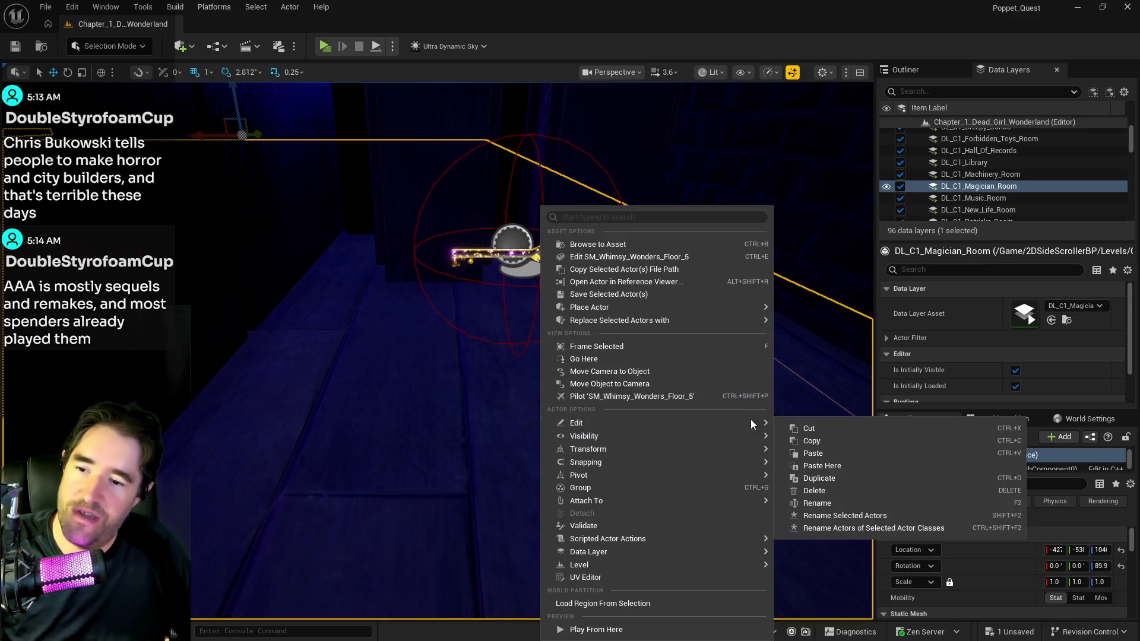
{"action": "left_click", "coordinate": [812, 466]}
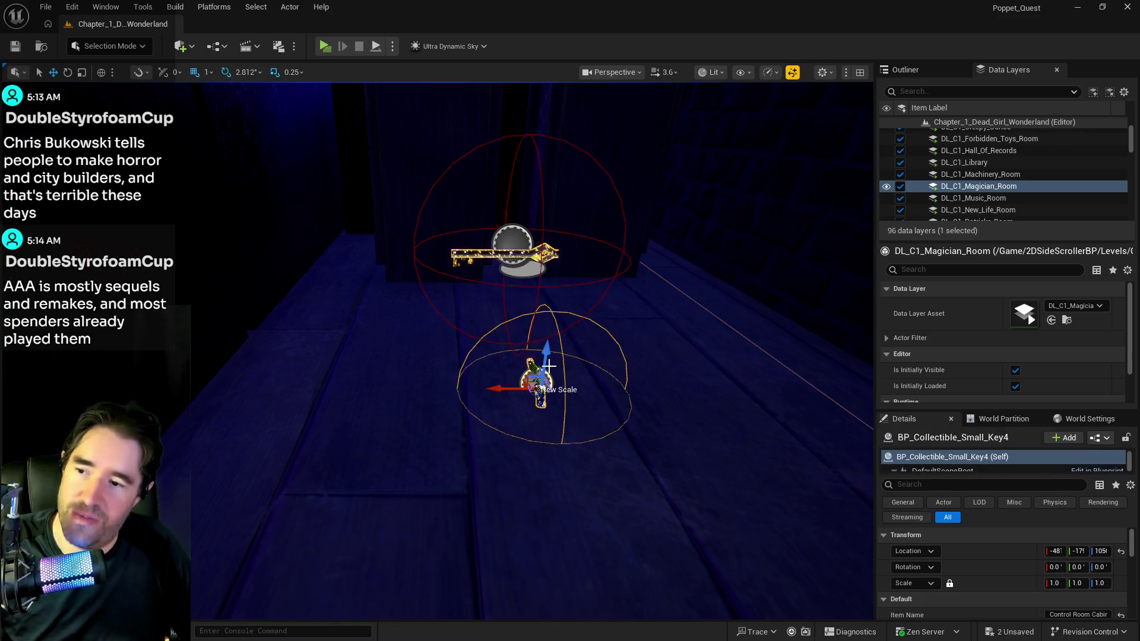
{"action": "left_click_drag", "start_coordinate": [544, 351], "coordinate": [564, 220]}
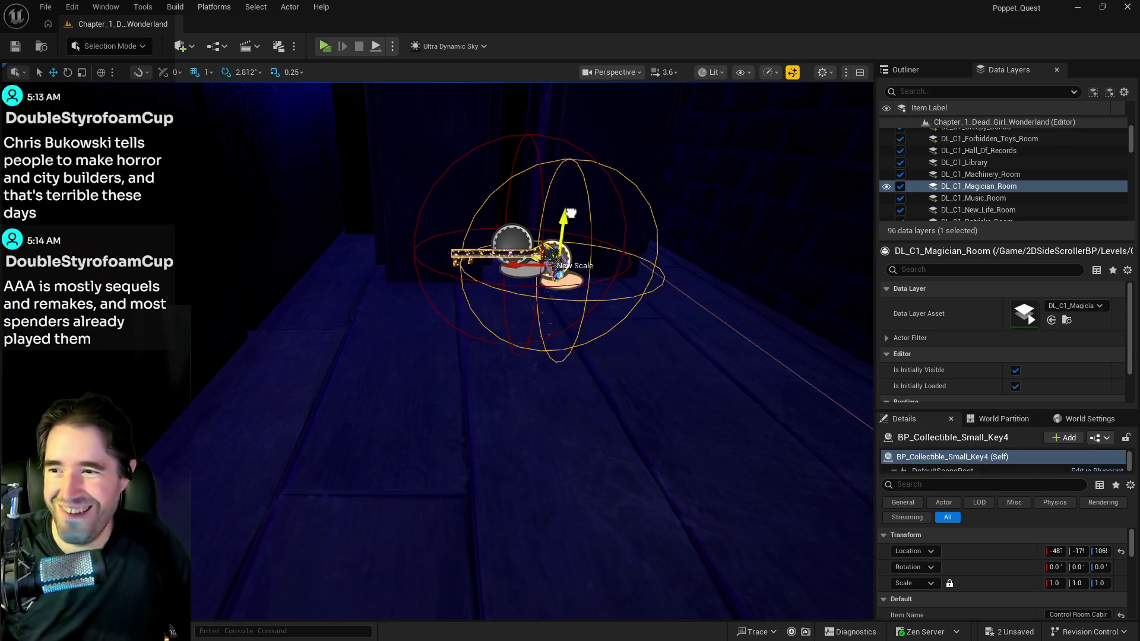
{"action": "left_click_drag", "start_coordinate": [520, 266], "coordinate": [356, 270]}
{"action": "key", "text": "f"}
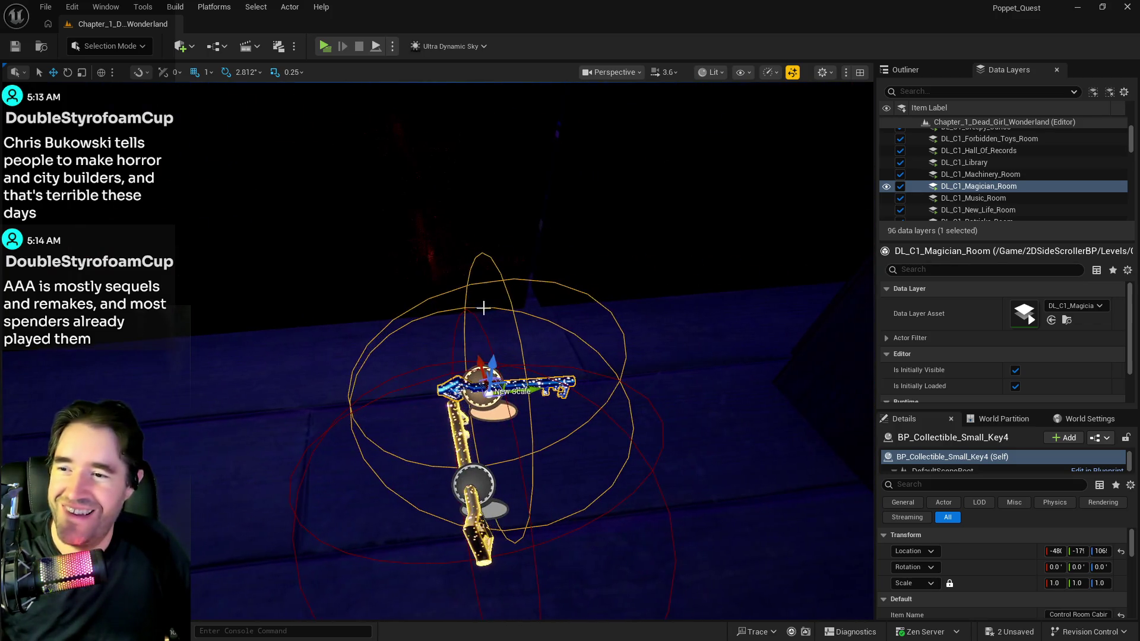
{"action": "left_click_drag", "start_coordinate": [511, 388], "coordinate": [297, 418]}
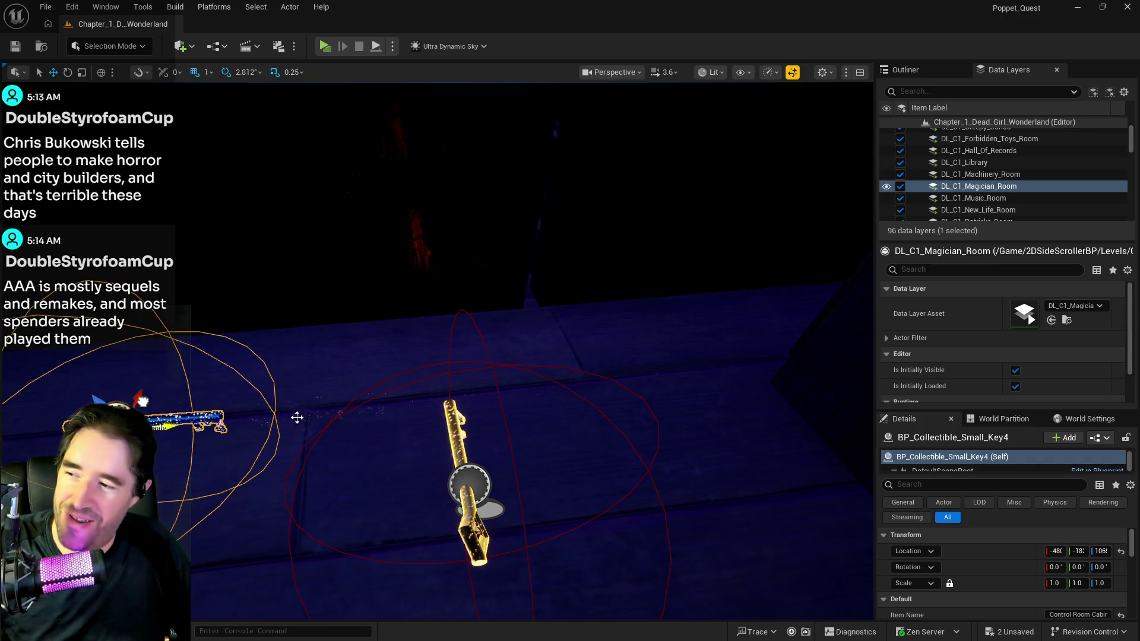
{"action": "left_click_drag", "start_coordinate": [713, 495], "coordinate": [634, 495]}
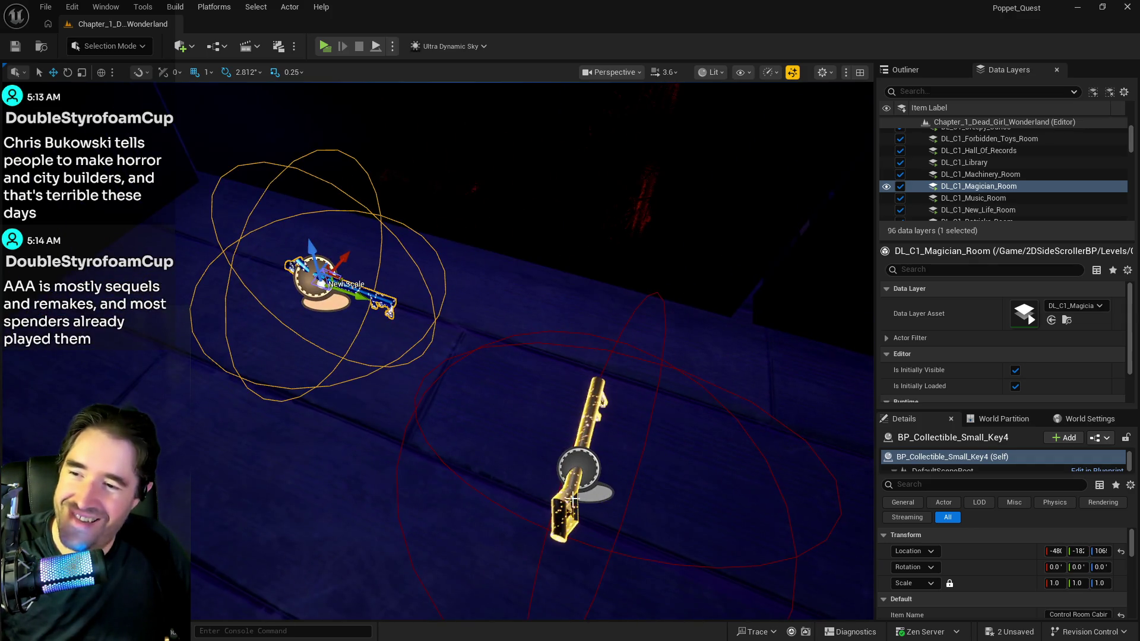
- Copy the gold Key42's item name, Chapel Cabinet Key, onto the pasted key
{"action": "left_click", "coordinate": [579, 470]}
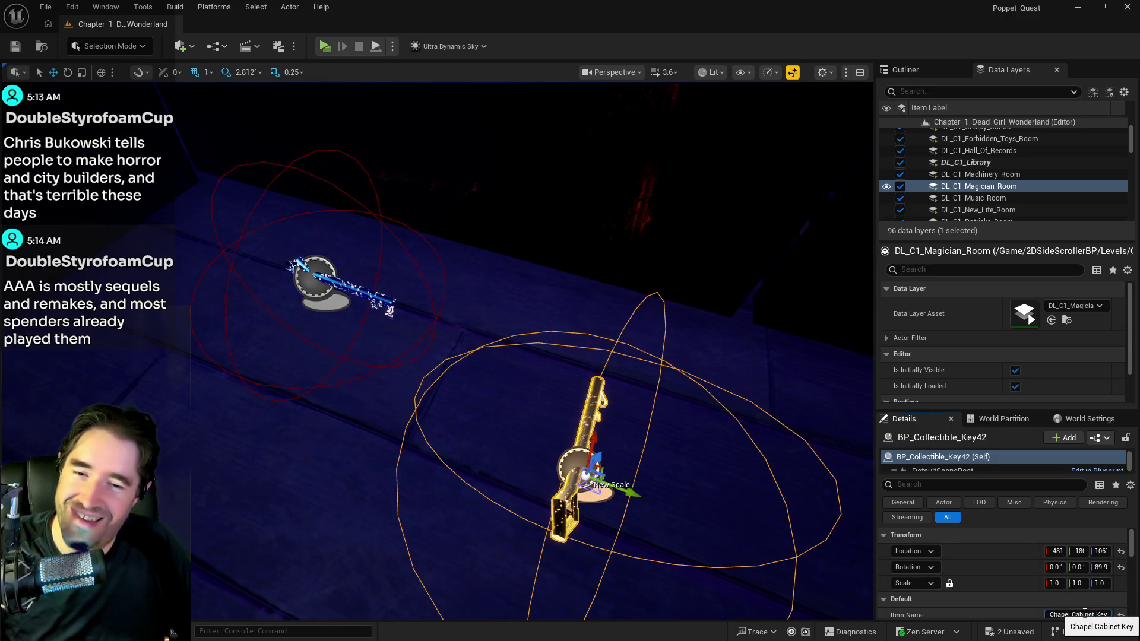
{"action": "left_click", "coordinate": [1084, 614]}
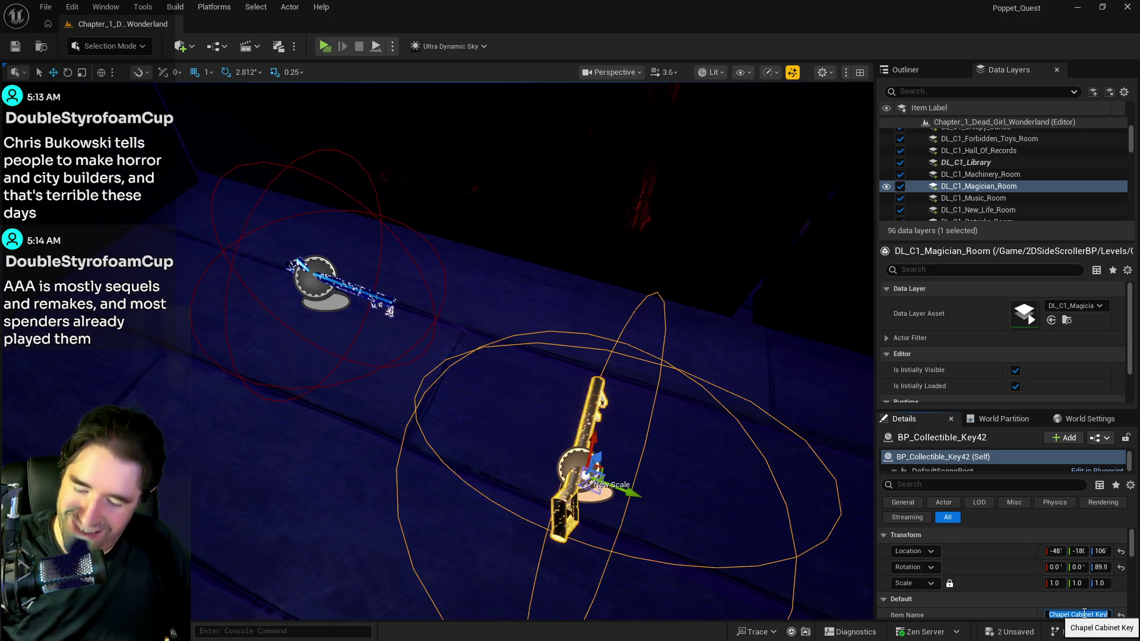
{"action": "left_click", "coordinate": [369, 292]}
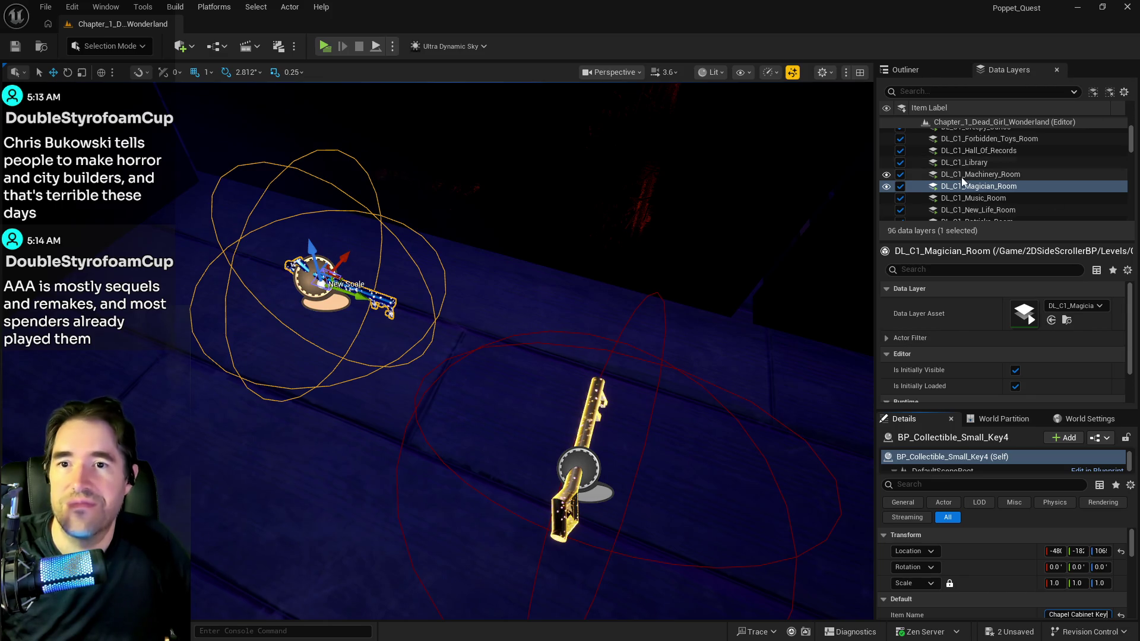
{"action": "scroll", "coordinate": [964, 187], "scroll_direction": "down", "scroll_amount": 1}
{"action": "scroll", "coordinate": [965, 188], "scroll_direction": "up", "scroll_amount": 1}
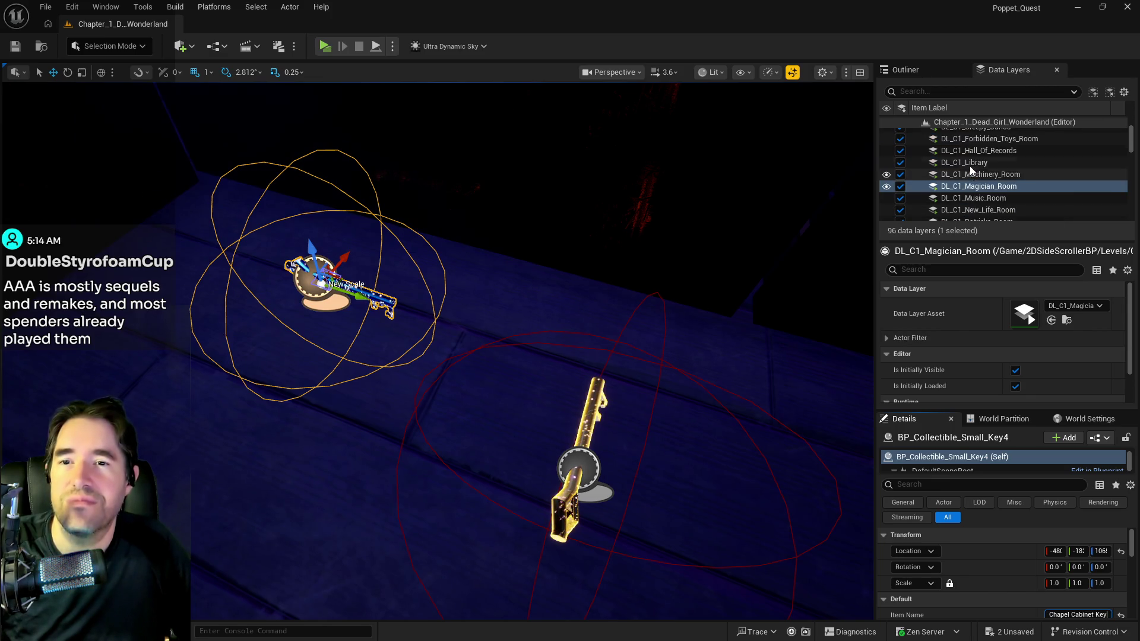
- Add BP_Collectible_Small_Key4 to the DL_C1_Library and DL_C1_The_Waiting_Room data layers
{"action": "right_click", "coordinate": [970, 164]}
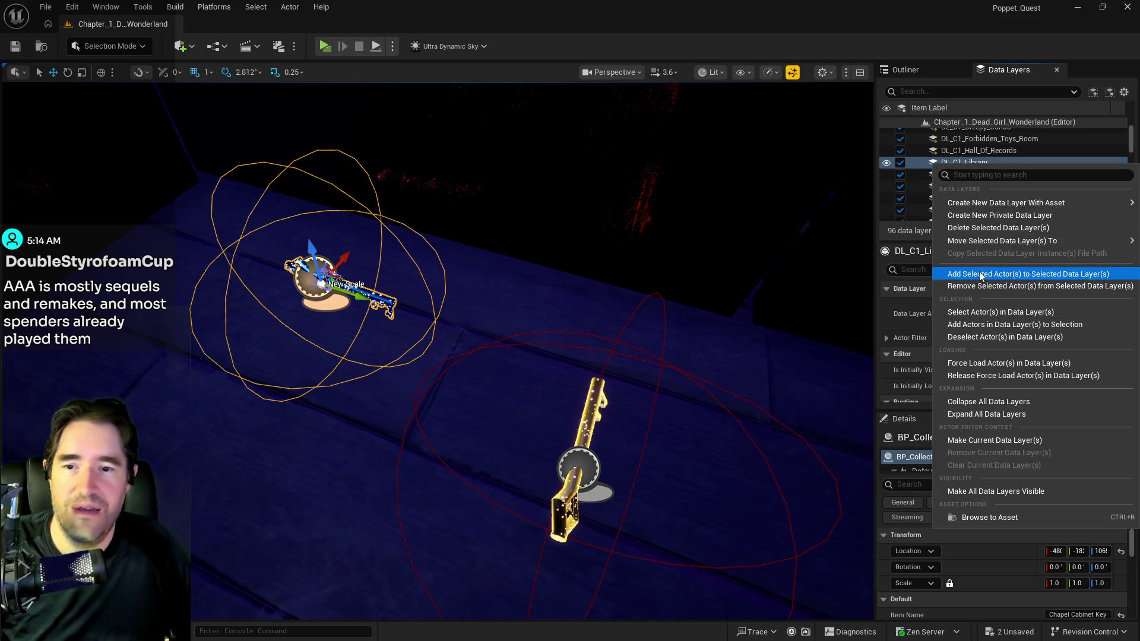
{"action": "left_click", "coordinate": [979, 273]}
{"action": "scroll", "coordinate": [962, 196], "scroll_direction": "up", "scroll_amount": 4}
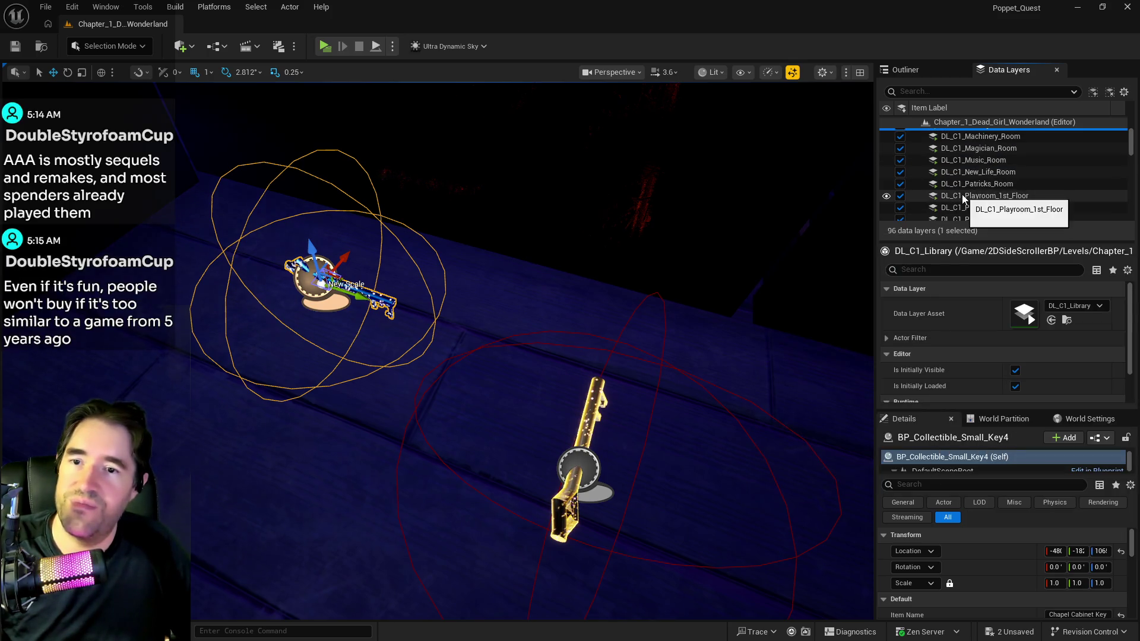
{"action": "scroll", "coordinate": [962, 194], "scroll_direction": "down", "scroll_amount": 6}
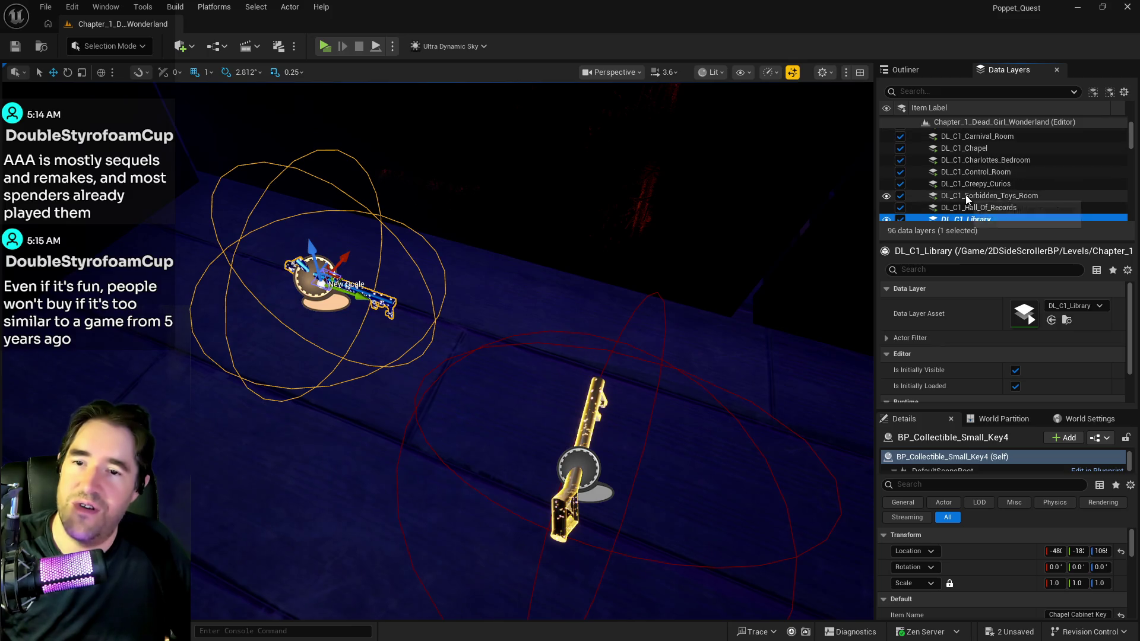
{"action": "scroll", "coordinate": [966, 196], "scroll_direction": "down", "scroll_amount": 3}
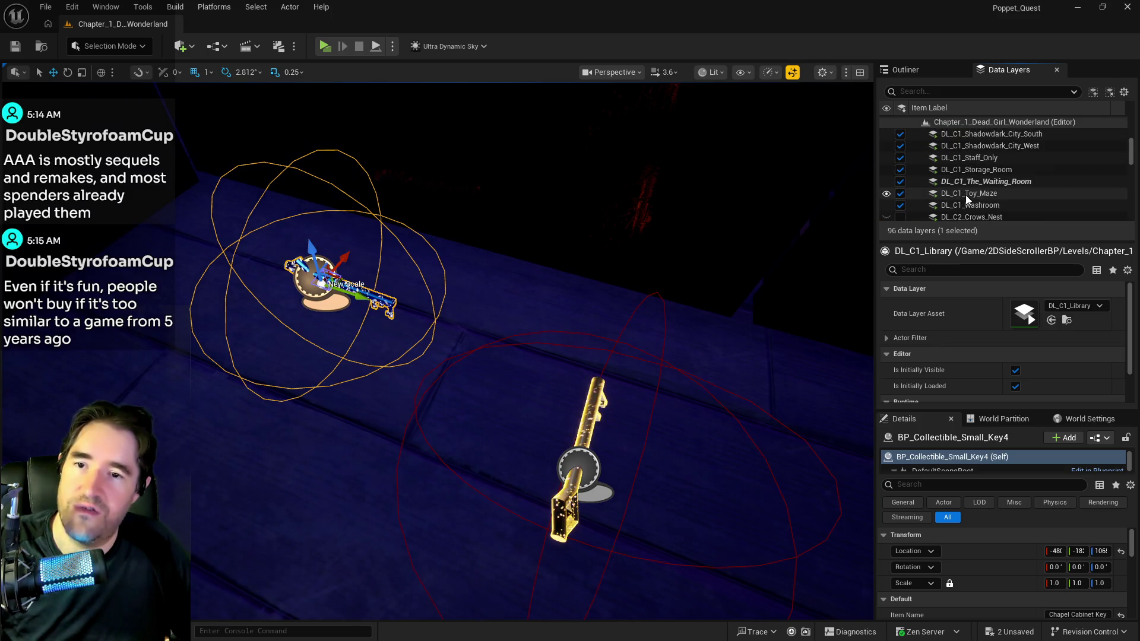
{"action": "right_click", "coordinate": [969, 163]}
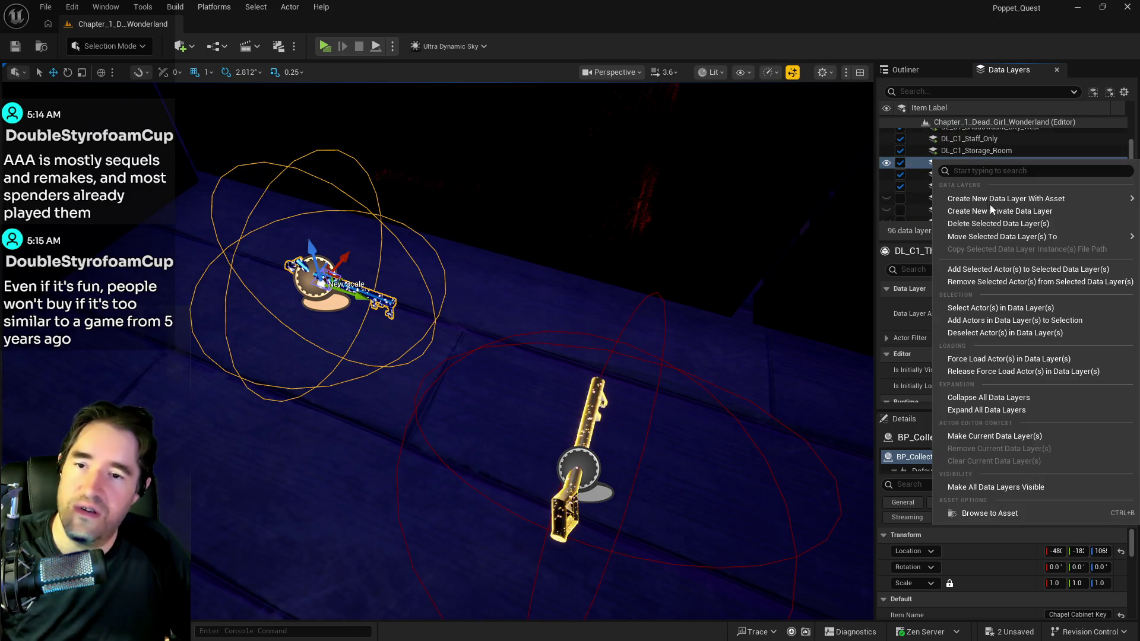
{"action": "left_click", "coordinate": [982, 277]}
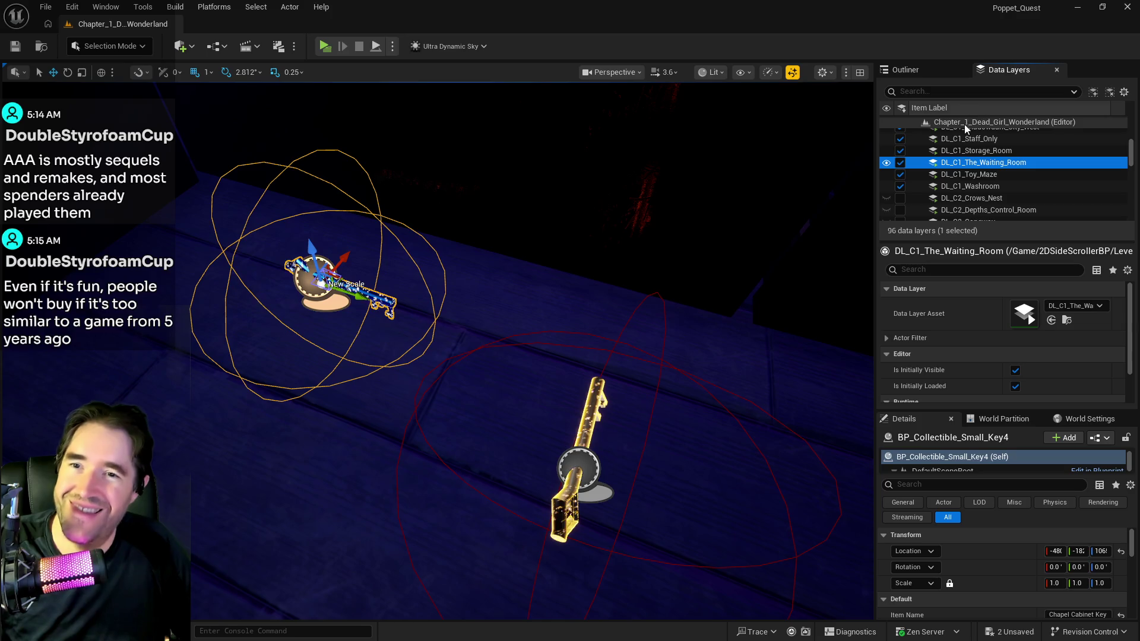
- Move BP_Collectible_Small_Key4 into The Library folder in the Outliner
{"action": "left_click", "coordinate": [931, 76]}
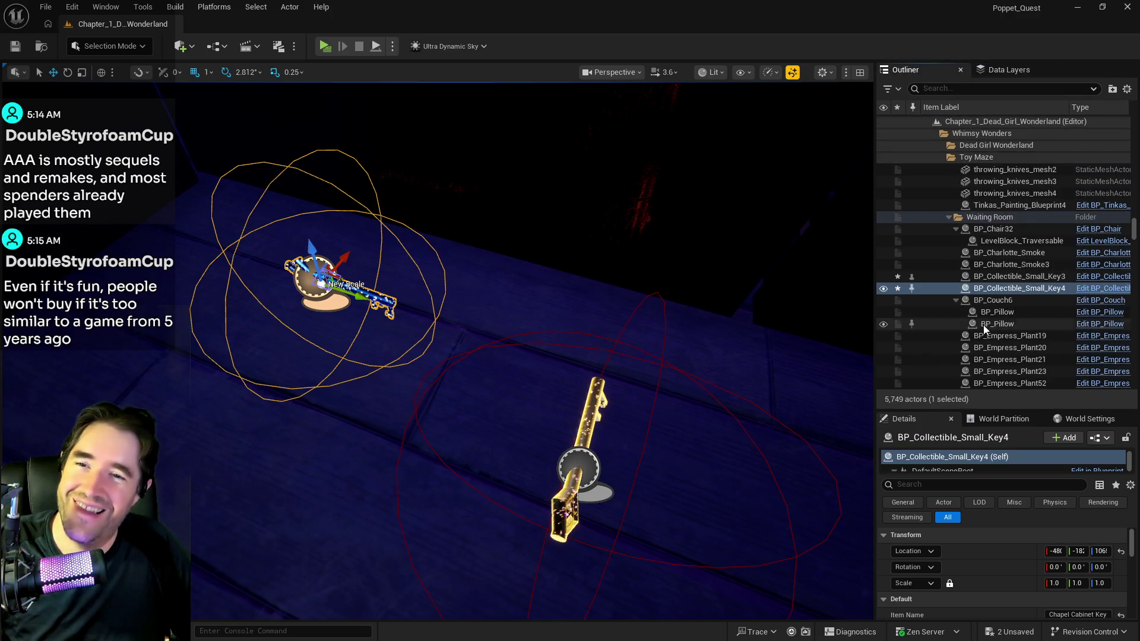
{"action": "right_click", "coordinate": [988, 287]}
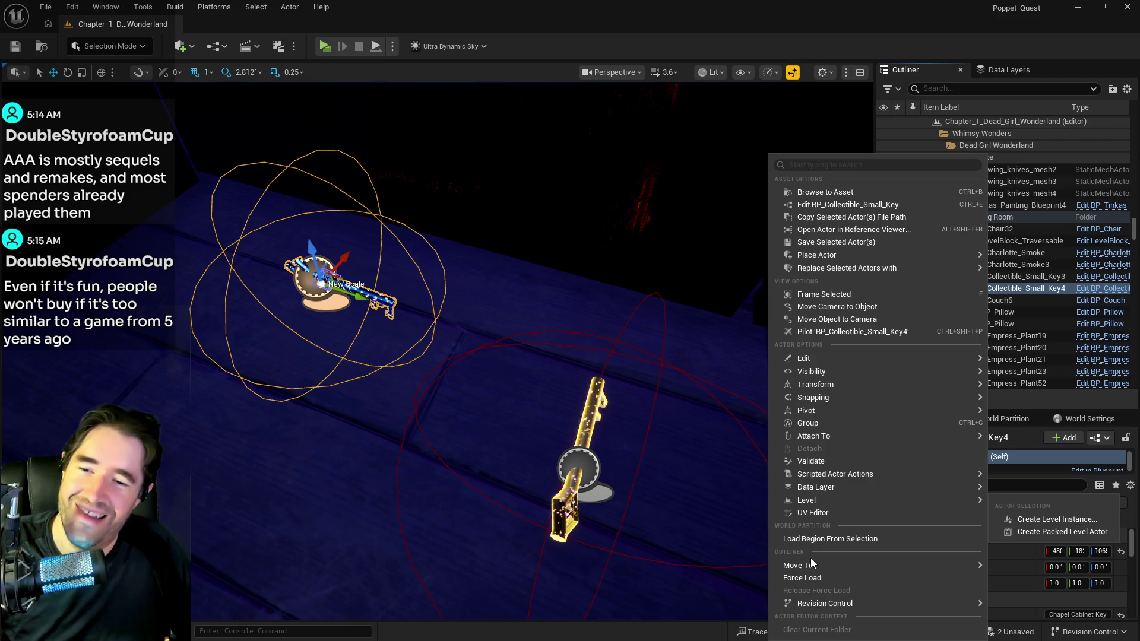
{"action": "mouse_move", "coordinate": [812, 565]}
{"action": "type", "text": "lib"}
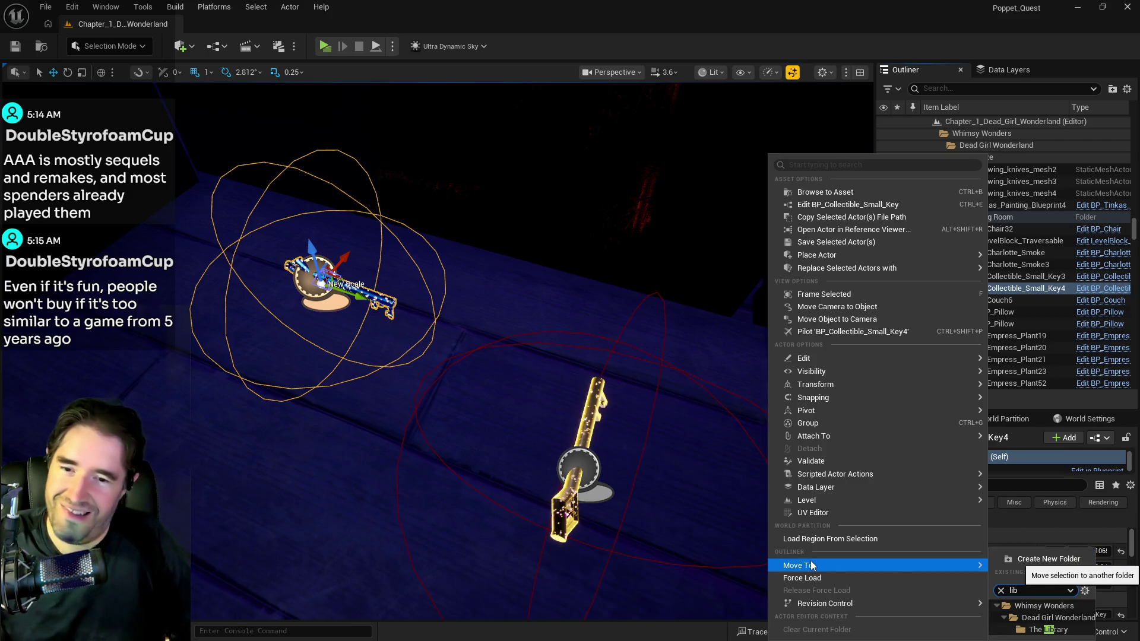
{"action": "left_click", "coordinate": [1049, 629]}
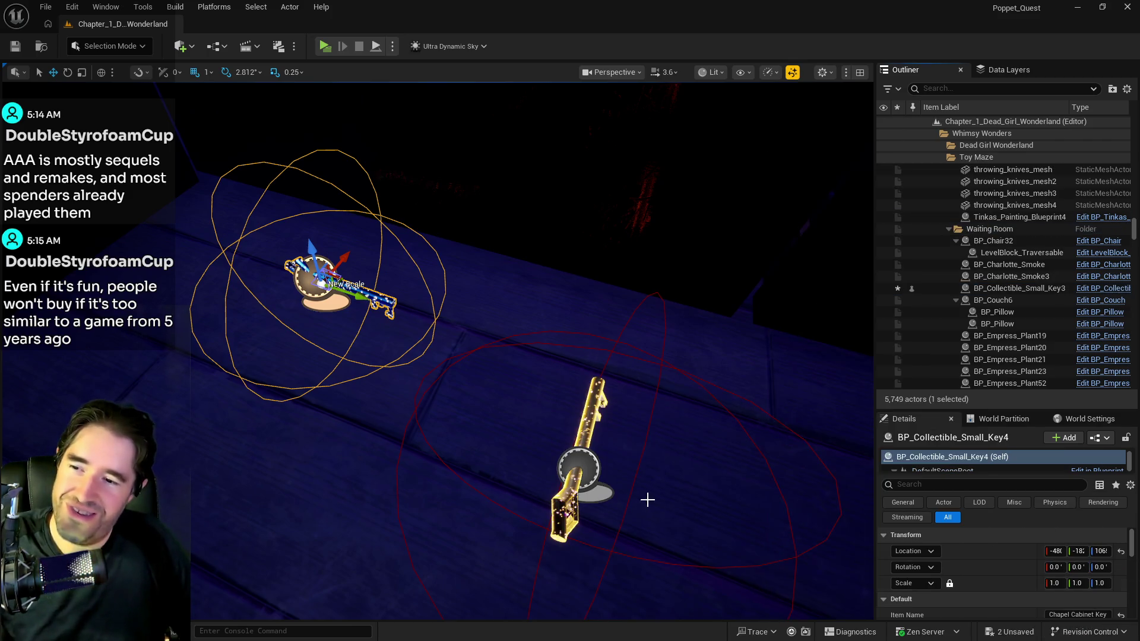
- Delete the old gold BP_Collectible_Key42 from the floor
{"action": "left_click", "coordinate": [571, 488]}
{"action": "key", "text": "Delete"}
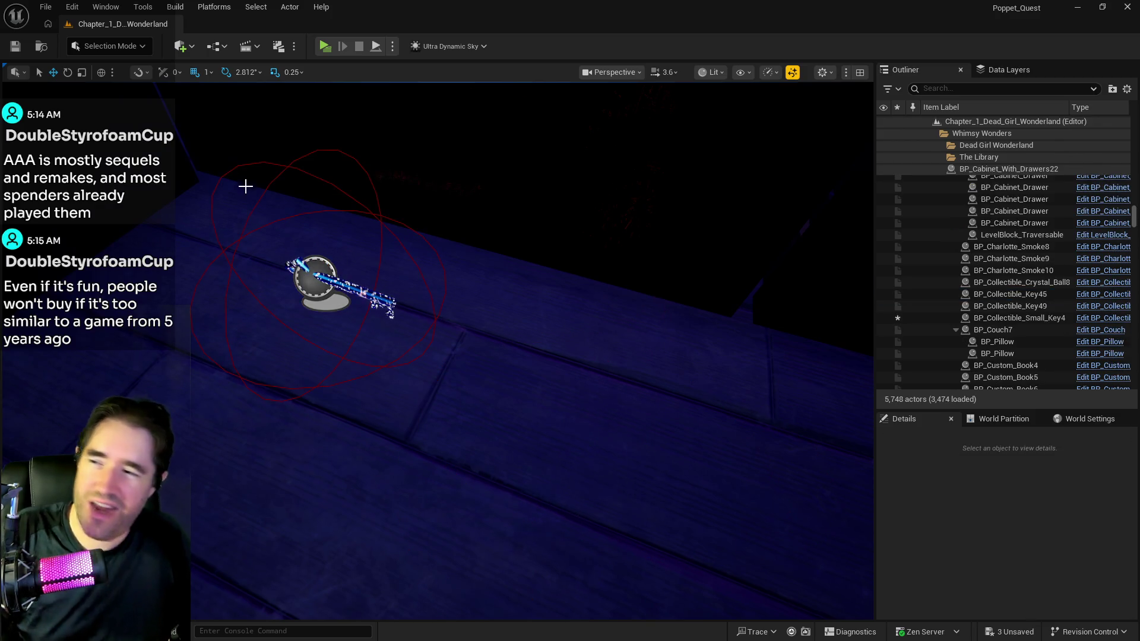
{"action": "left_click", "coordinate": [45, 8]}
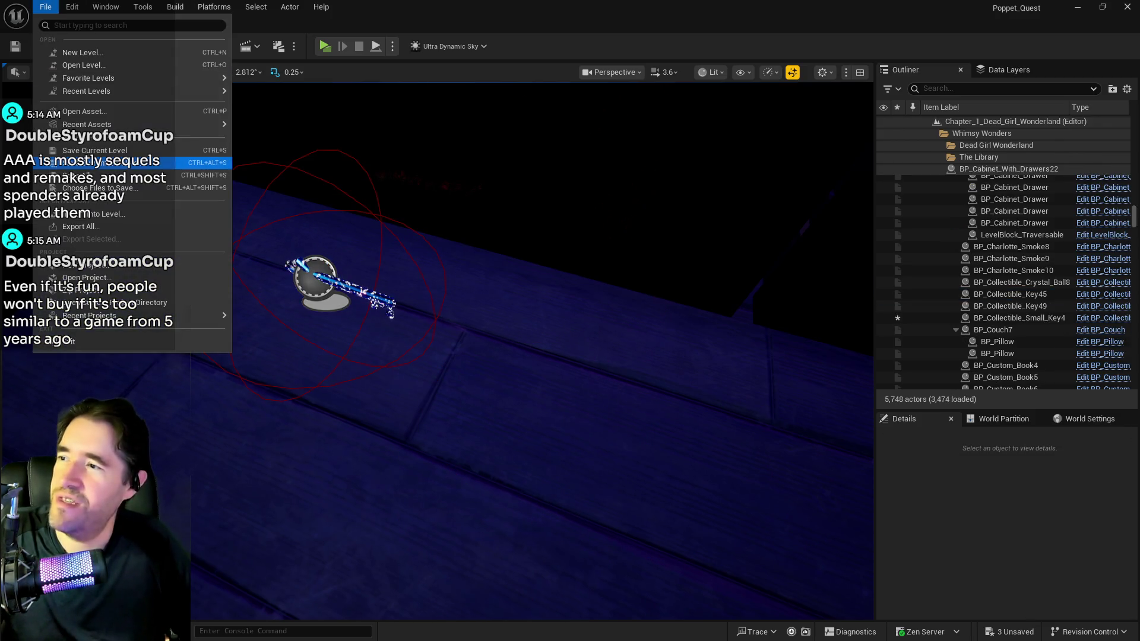
- Save all unsaved level changes with File > Save All
{"action": "left_click", "coordinate": [84, 175]}
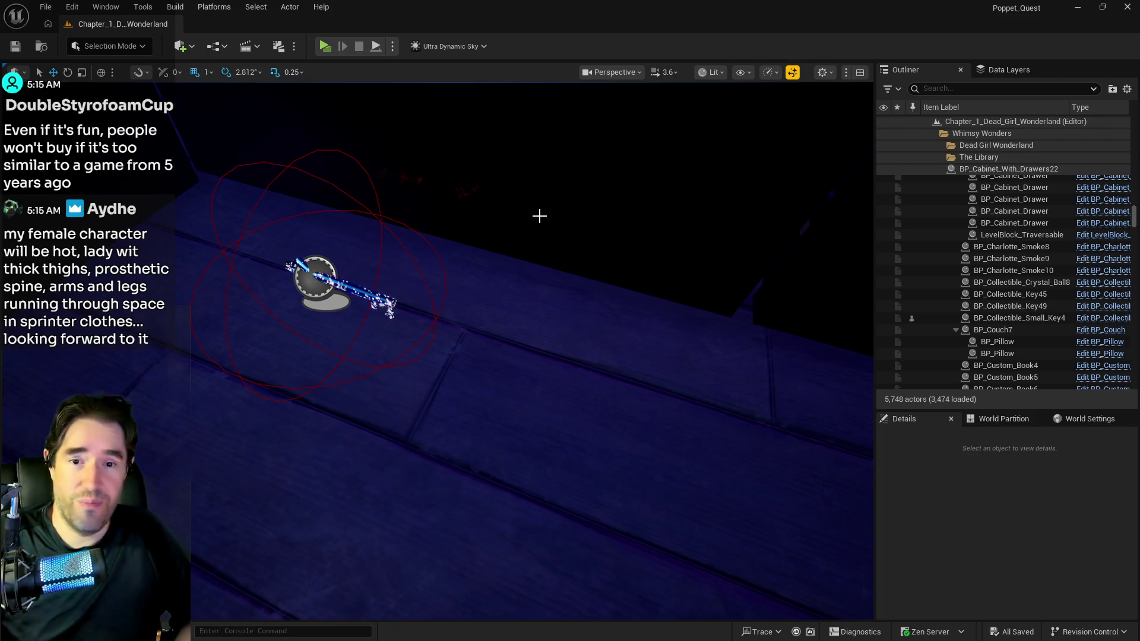
{"action": "mouse_move", "coordinate": [519, 239]}
{"action": "left_mouse_down"}
{"action": "mouse_move", "coordinate": [517, 249]}
{"action": "mouse_move", "coordinate": [519, 240]}
{"action": "mouse_move", "coordinate": [535, 248]}
{"action": "left_mouse_up"}
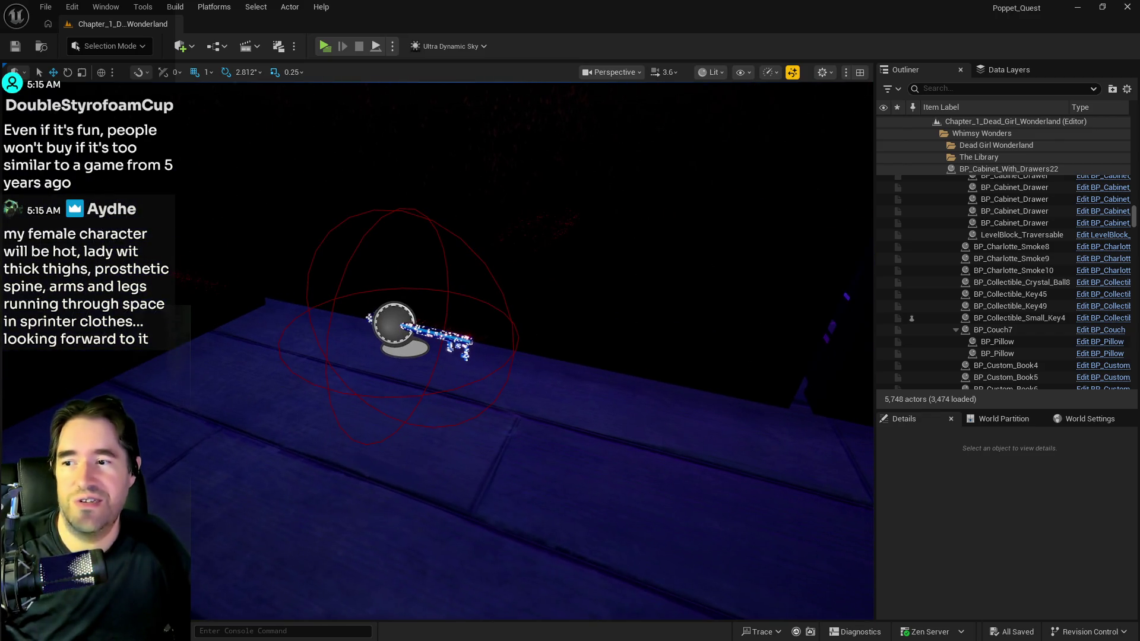
{"action": "left_click", "coordinate": [428, 334]}
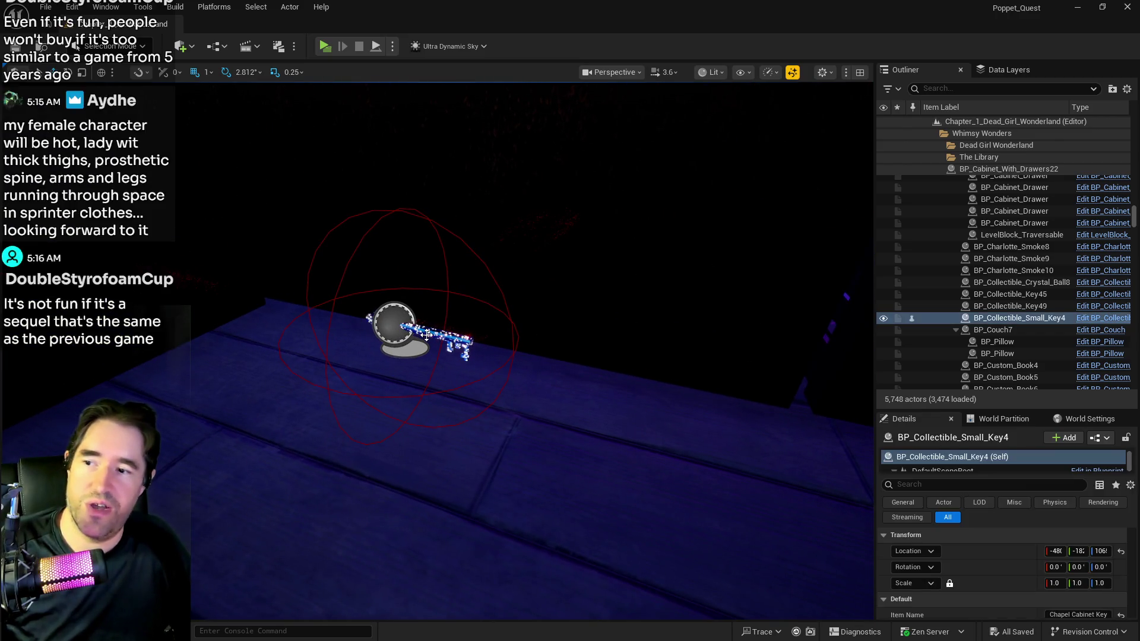
{"action": "left_click_drag", "start_coordinate": [607, 459], "coordinate": [585, 436]}
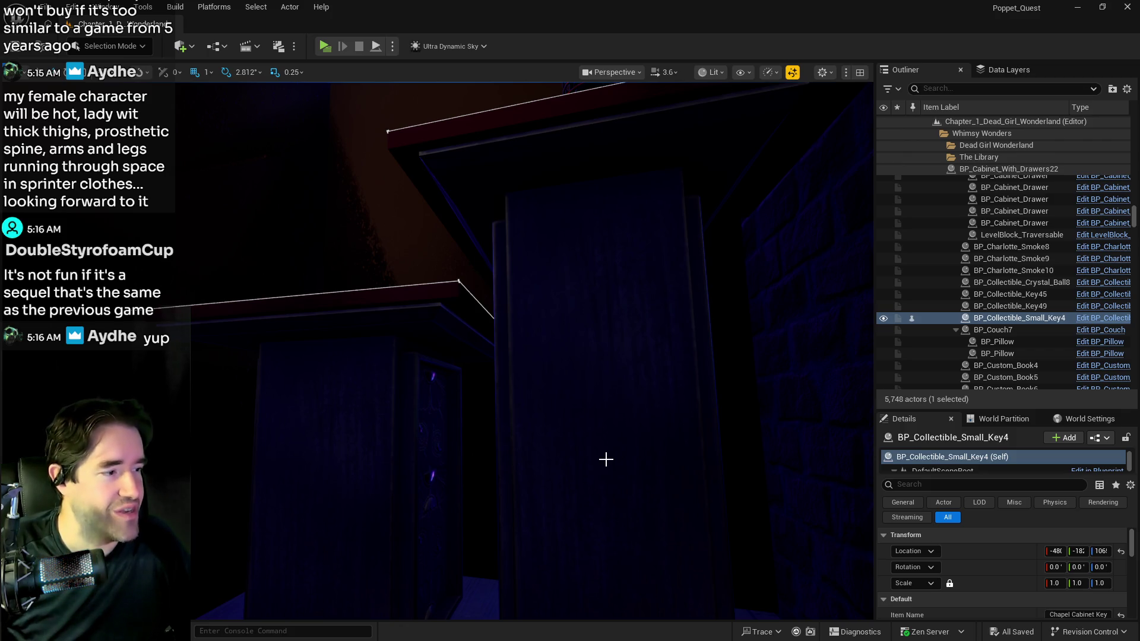
{"action": "mouse_move", "coordinate": [587, 476]}
{"action": "left_mouse_down"}
{"action": "mouse_move", "coordinate": [553, 410]}
{"action": "mouse_move", "coordinate": [442, 299]}
{"action": "mouse_move", "coordinate": [592, 487]}
{"action": "left_mouse_up"}
{"action": "right_click", "coordinate": [597, 467]}
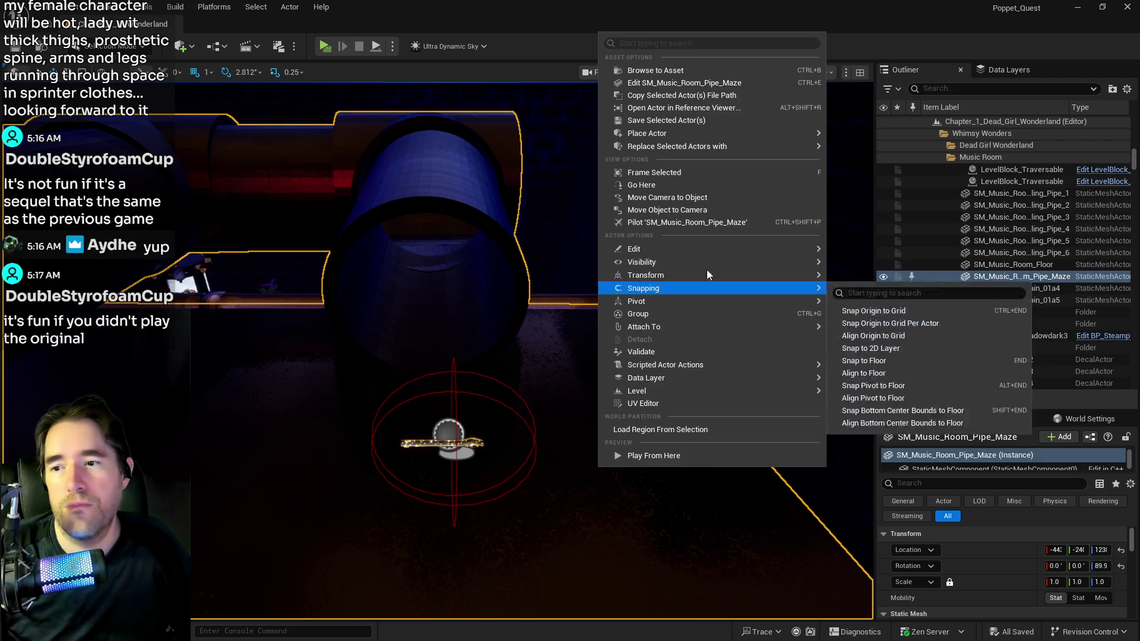
- Paste a new key near the pipe maze, then raise and slide it beside the golden key
{"action": "left_click", "coordinate": [852, 297]}
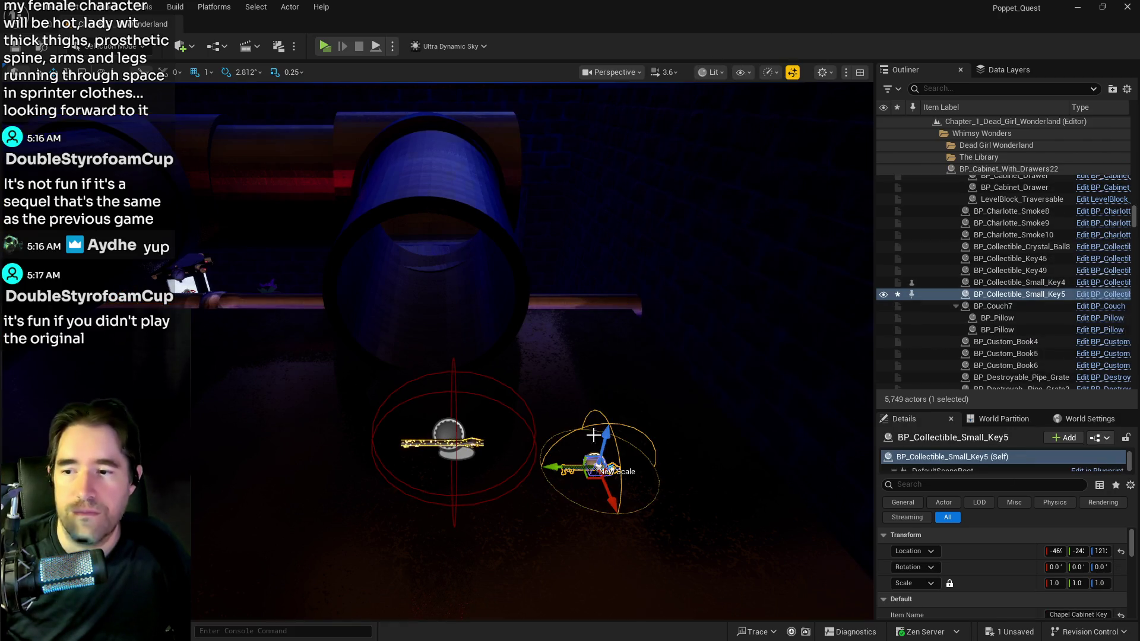
{"action": "mouse_move", "coordinate": [606, 445]}
{"action": "left_mouse_down"}
{"action": "mouse_move", "coordinate": [611, 386]}
{"action": "mouse_move", "coordinate": [618, 392]}
{"action": "mouse_move", "coordinate": [668, 336]}
{"action": "mouse_move", "coordinate": [625, 389]}
{"action": "mouse_move", "coordinate": [594, 392]}
{"action": "mouse_move", "coordinate": [587, 356]}
{"action": "mouse_move", "coordinate": [594, 404]}
{"action": "mouse_move", "coordinate": [784, 412]}
{"action": "left_mouse_up"}
{"action": "left_click_drag", "start_coordinate": [631, 395], "coordinate": [551, 395]}
{"action": "mouse_move", "coordinate": [475, 448]}
{"action": "left_mouse_down"}
{"action": "mouse_move", "coordinate": [492, 410]}
{"action": "mouse_move", "coordinate": [511, 416]}
{"action": "mouse_move", "coordinate": [498, 409]}
{"action": "left_mouse_up"}
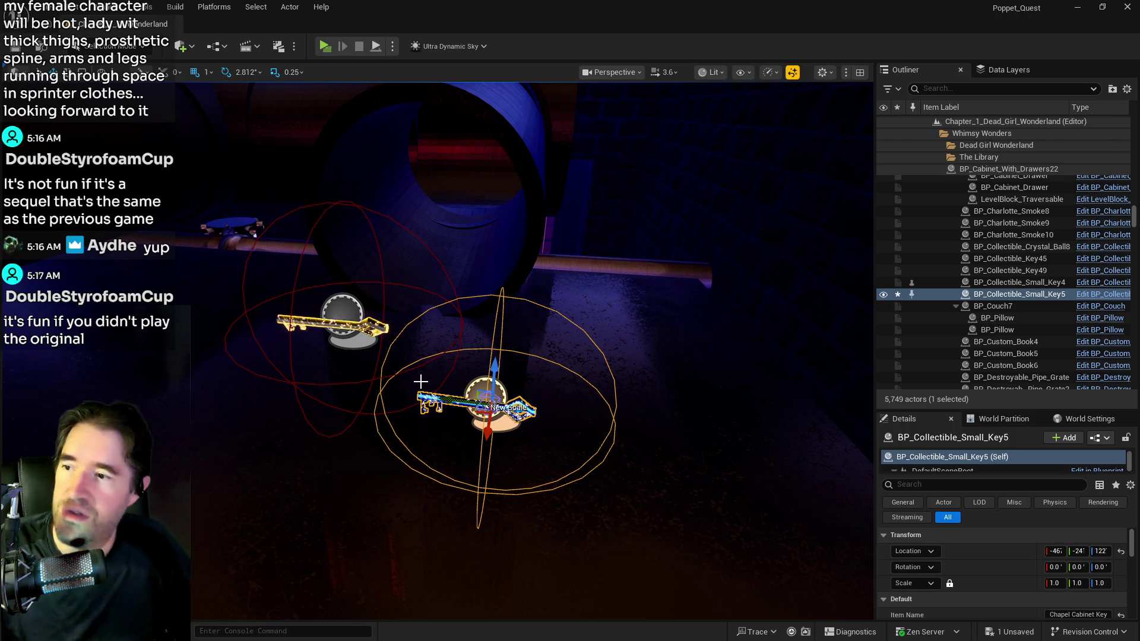
{"action": "scroll", "coordinate": [1004, 594], "scroll_direction": "down", "scroll_amount": 2}
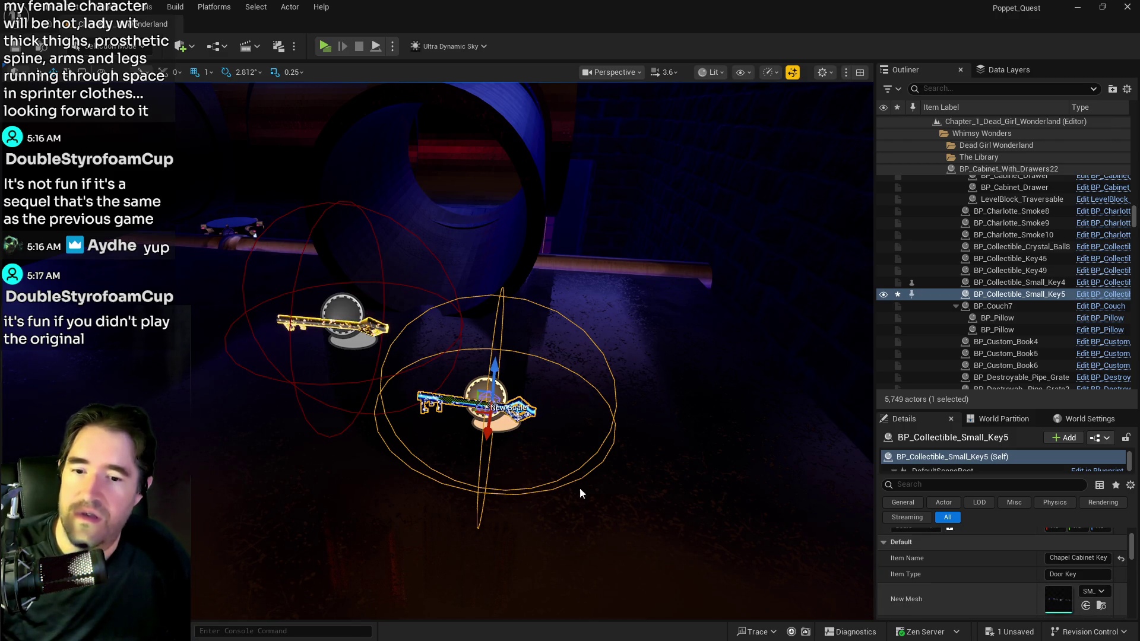
- Give BP_Collectible_Small_Key5 Key44's item name, Staff Only Cabinet Key
{"action": "left_click", "coordinate": [332, 324]}
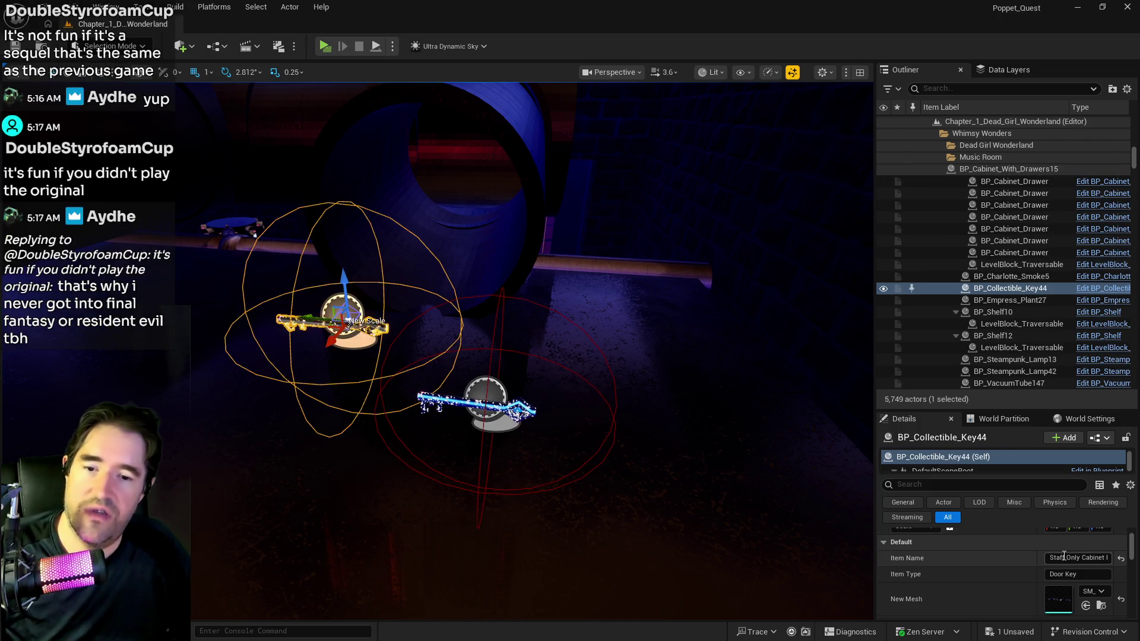
{"action": "left_click", "coordinate": [1065, 557]}
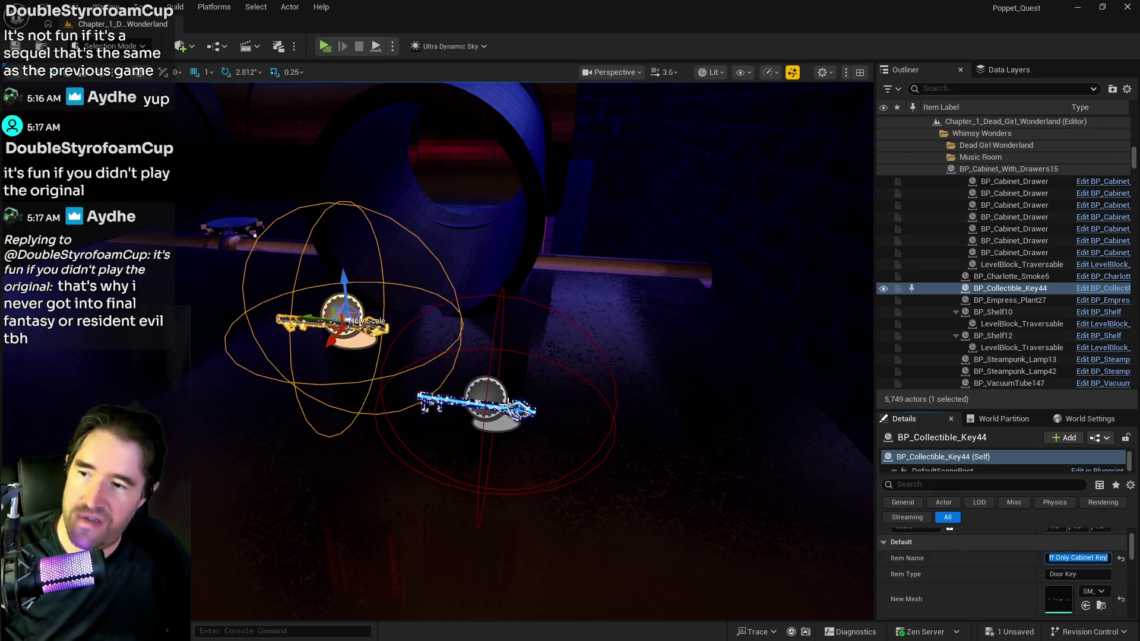
{"action": "left_click", "coordinate": [508, 402]}
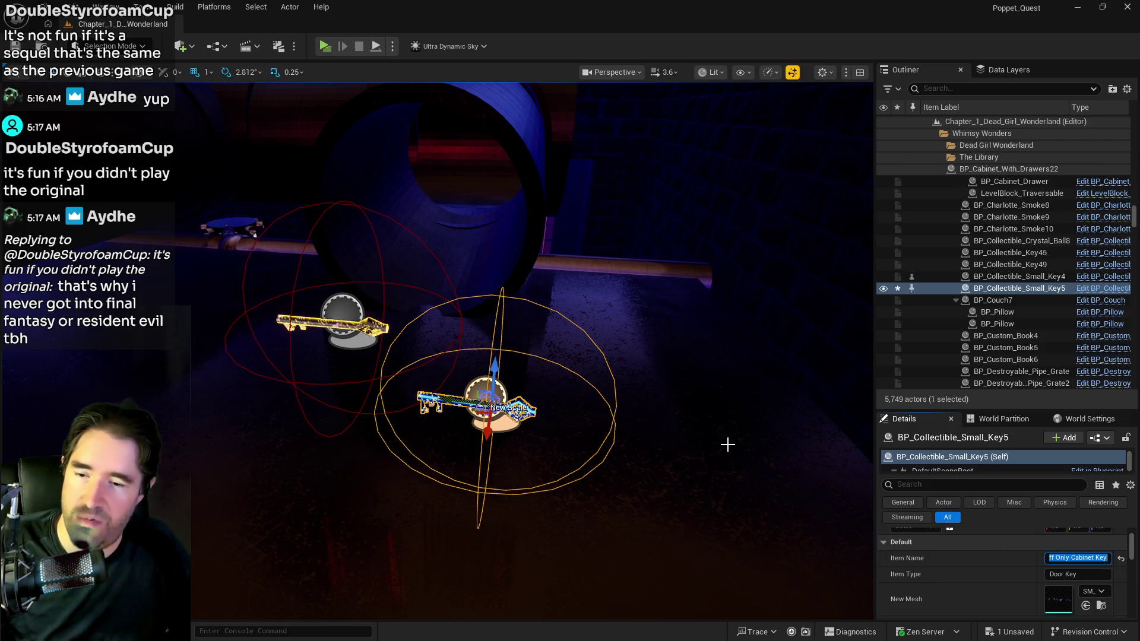
- Delete the golden Key44 and move Small_Key5 left onto its pedestal
{"action": "left_click", "coordinate": [359, 327]}
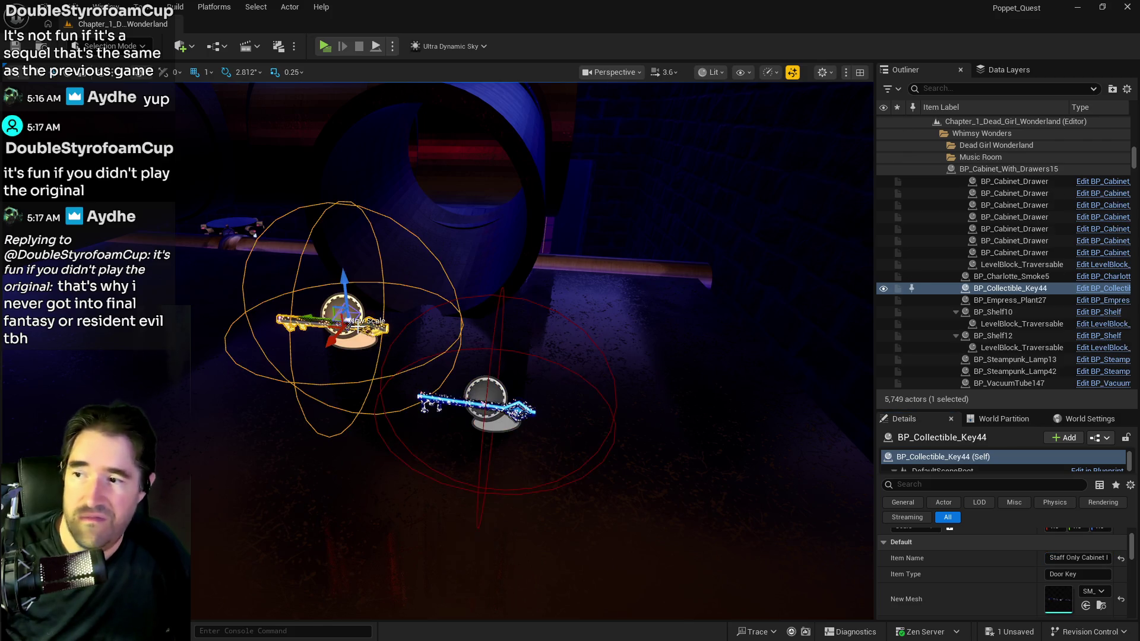
{"action": "key", "text": "Delete"}
{"action": "left_click", "coordinate": [493, 409]}
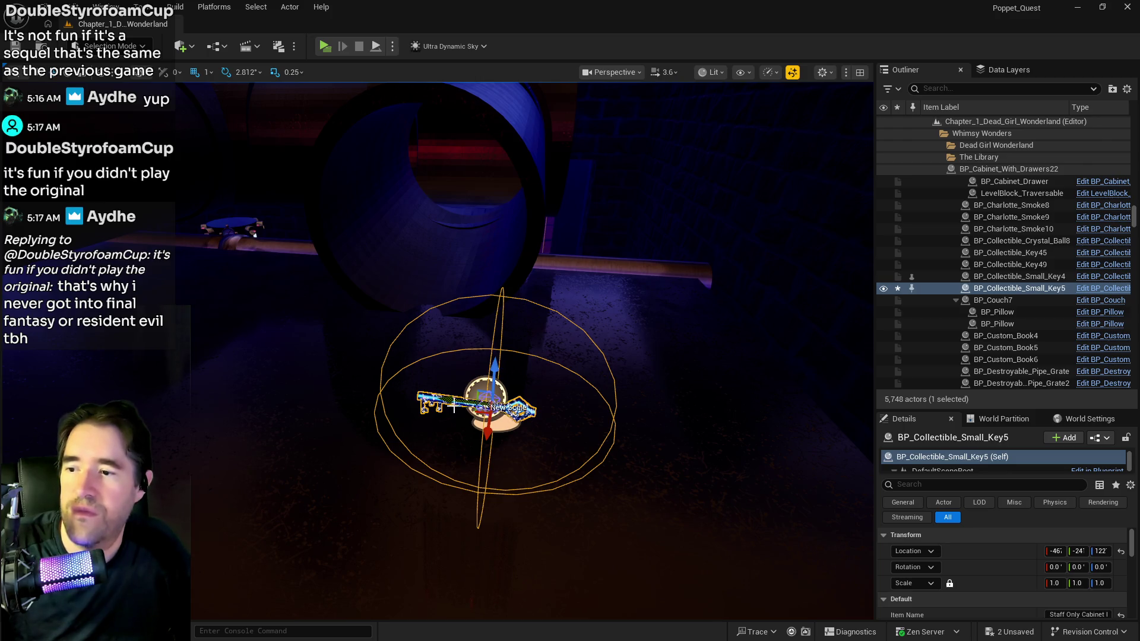
{"action": "left_click_drag", "start_coordinate": [449, 399], "coordinate": [354, 391]}
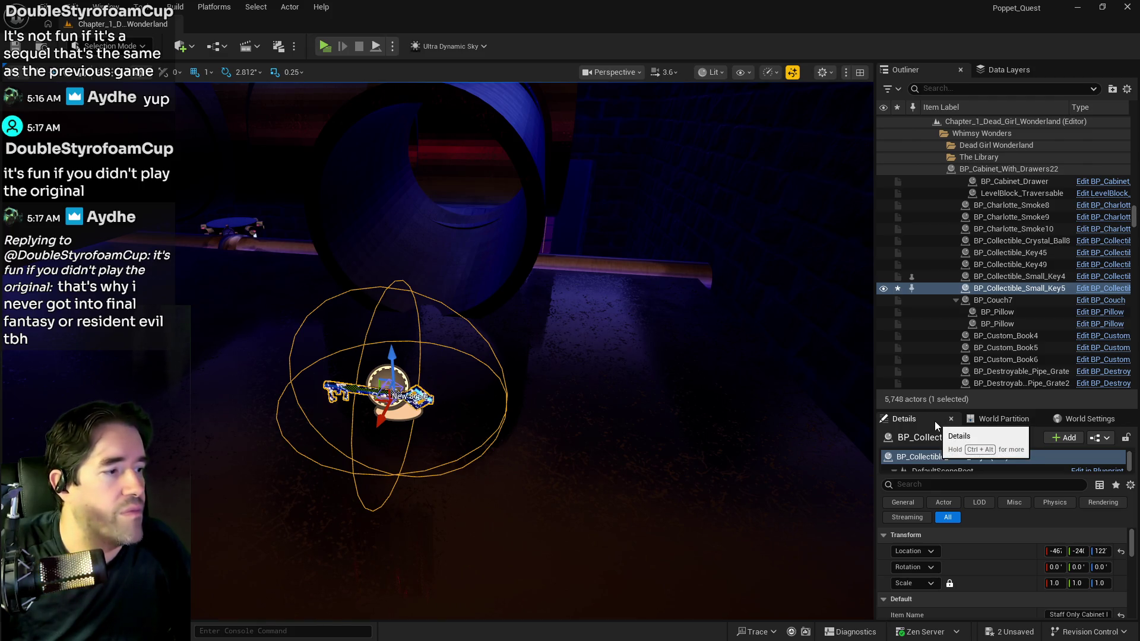
{"action": "right_click", "coordinate": [1022, 288]}
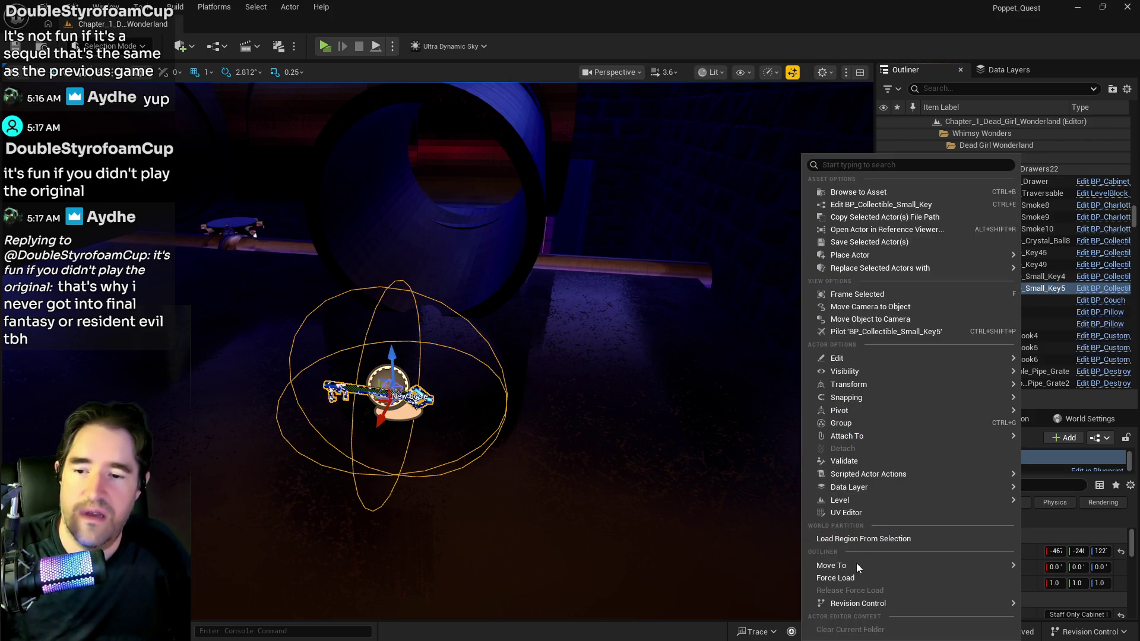
- Move BP_Collectible_Small_Key5 into the Music Room folder and show the Data Layers list
{"action": "mouse_move", "coordinate": [856, 564]}
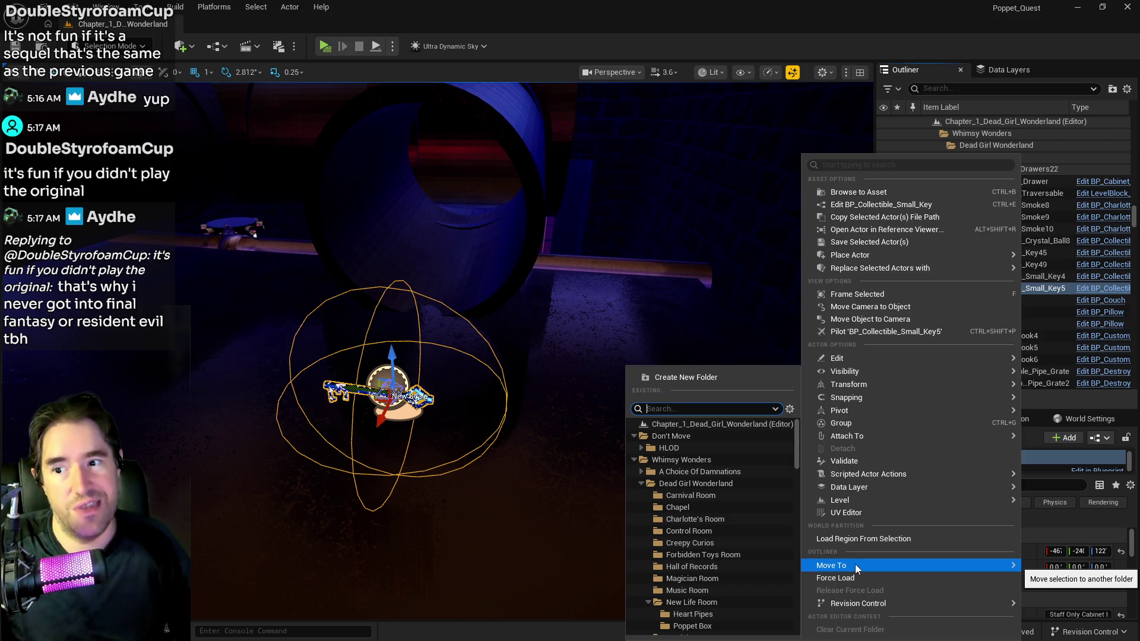
{"action": "type", "text": "music"}
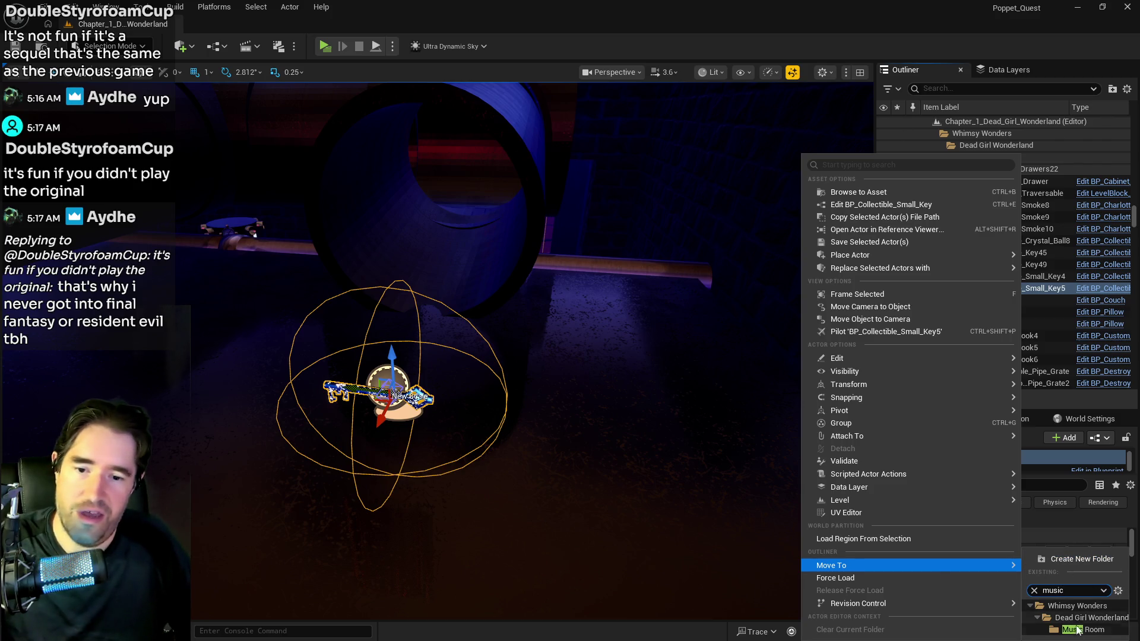
{"action": "left_click", "coordinate": [1082, 630]}
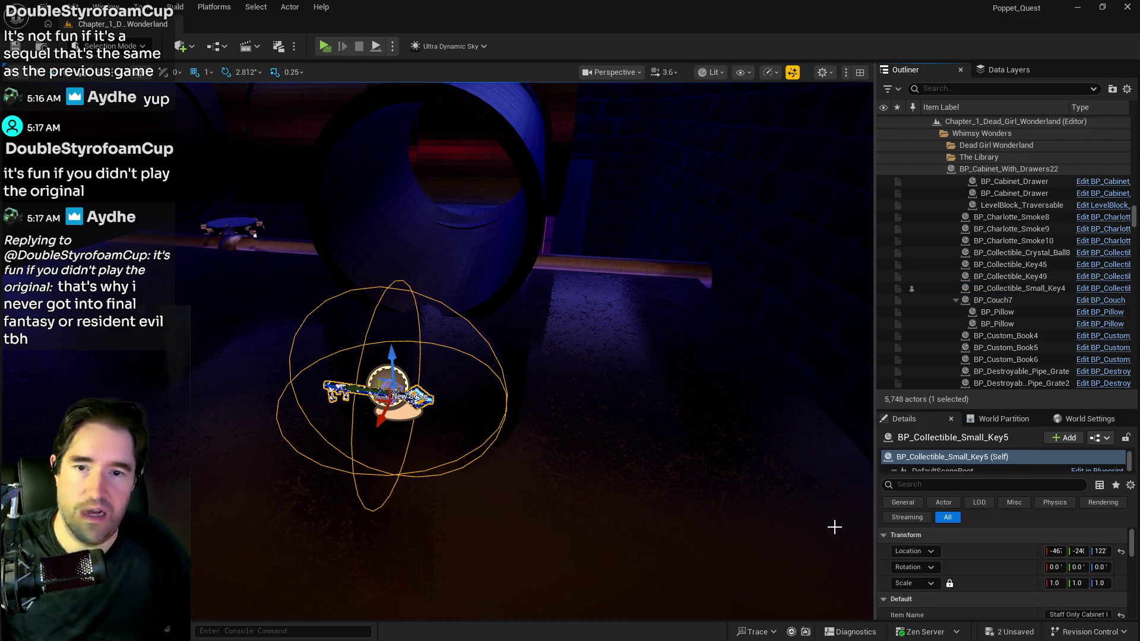
{"action": "left_click", "coordinate": [996, 72]}
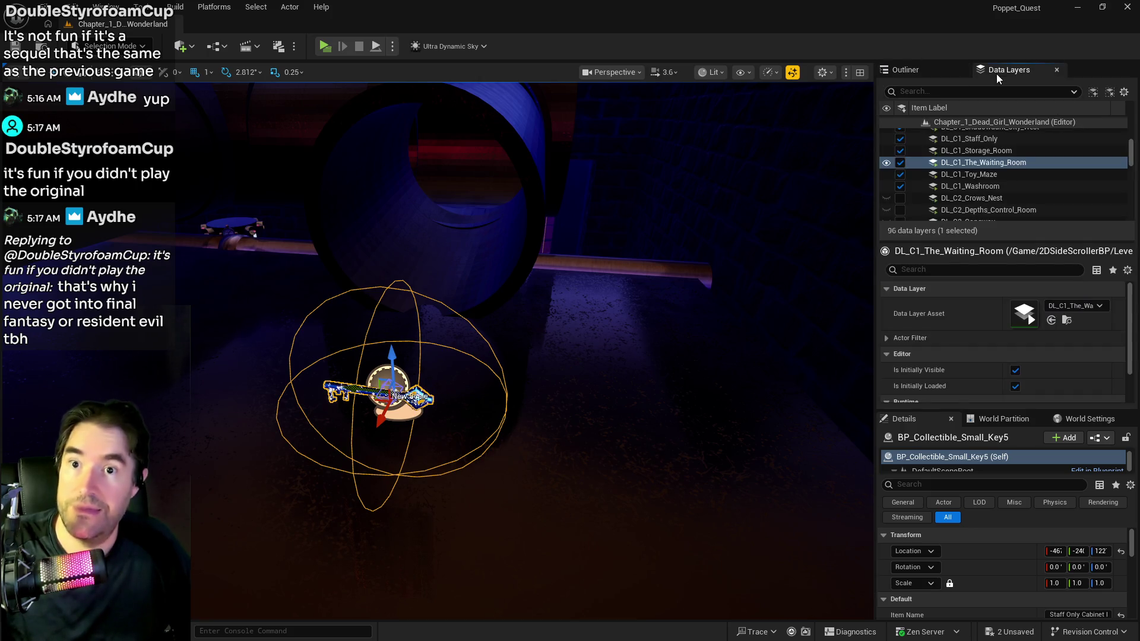
- Add the selected key to the DL_C1_Music_Room data layer
{"action": "scroll", "coordinate": [974, 171], "scroll_direction": "up", "scroll_amount": 5}
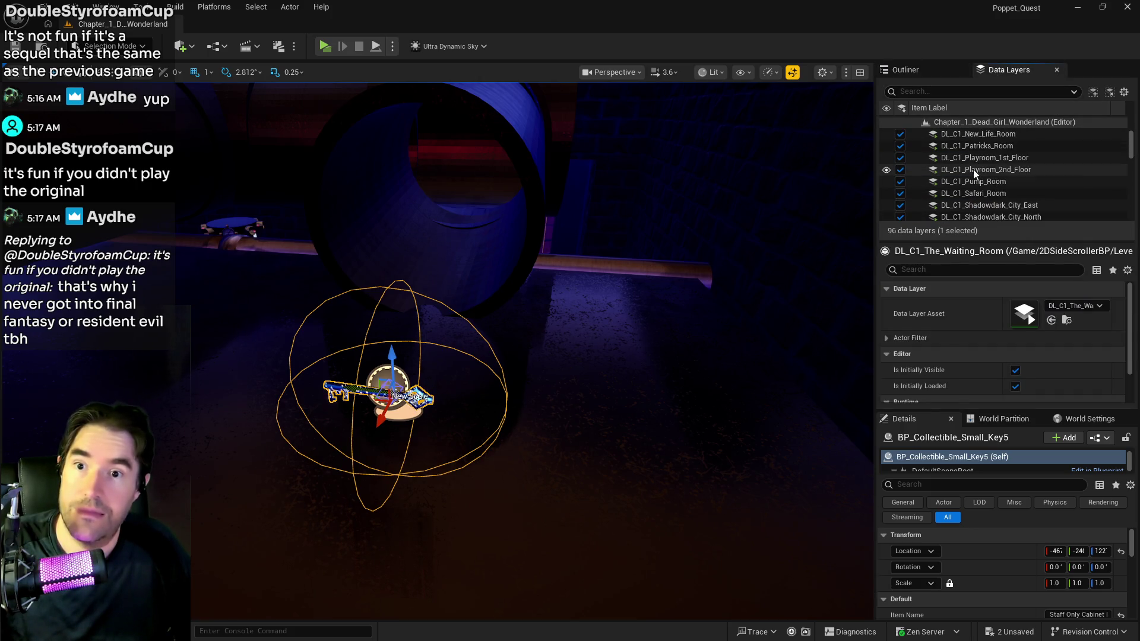
{"action": "scroll", "coordinate": [971, 179], "scroll_direction": "up", "scroll_amount": 3}
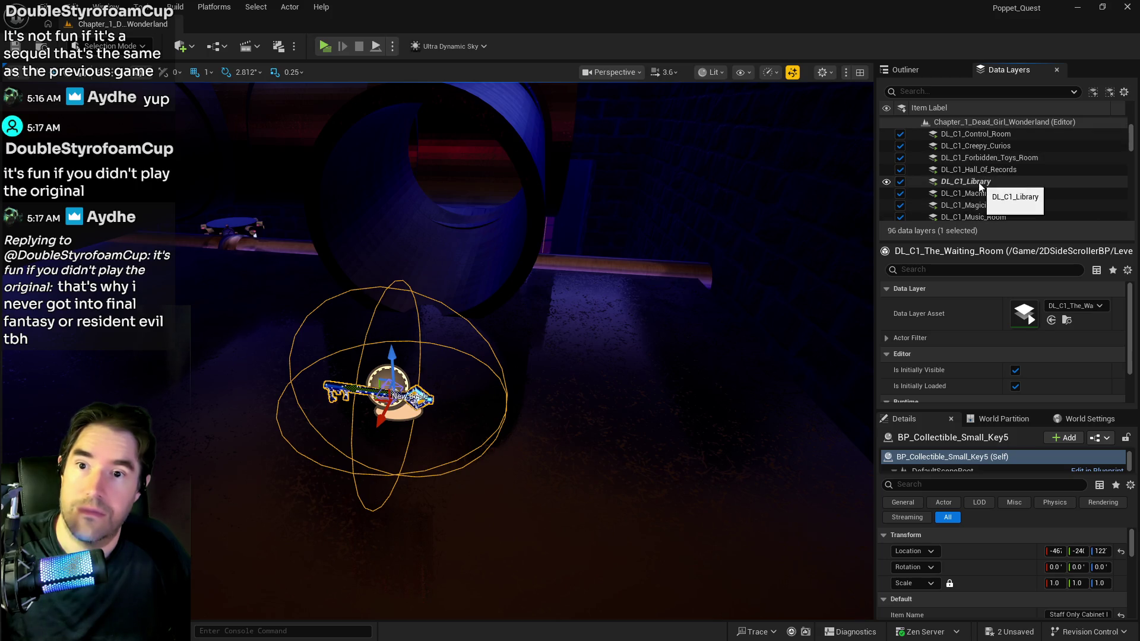
{"action": "scroll", "coordinate": [975, 194], "scroll_direction": "down", "scroll_amount": 3}
{"action": "left_click", "coordinate": [978, 161]}
{"action": "right_click", "coordinate": [978, 163]}
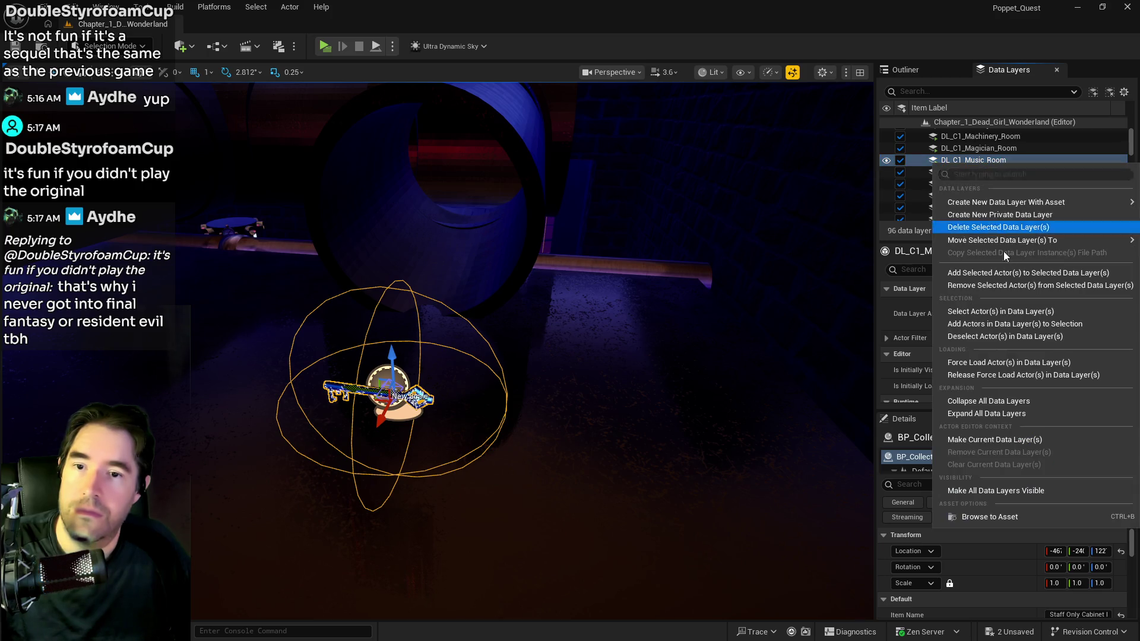
{"action": "left_click", "coordinate": [1000, 269]}
- Remove the key from the DL_C1_Library data layer
{"action": "scroll", "coordinate": [990, 195], "scroll_direction": "up", "scroll_amount": 3}
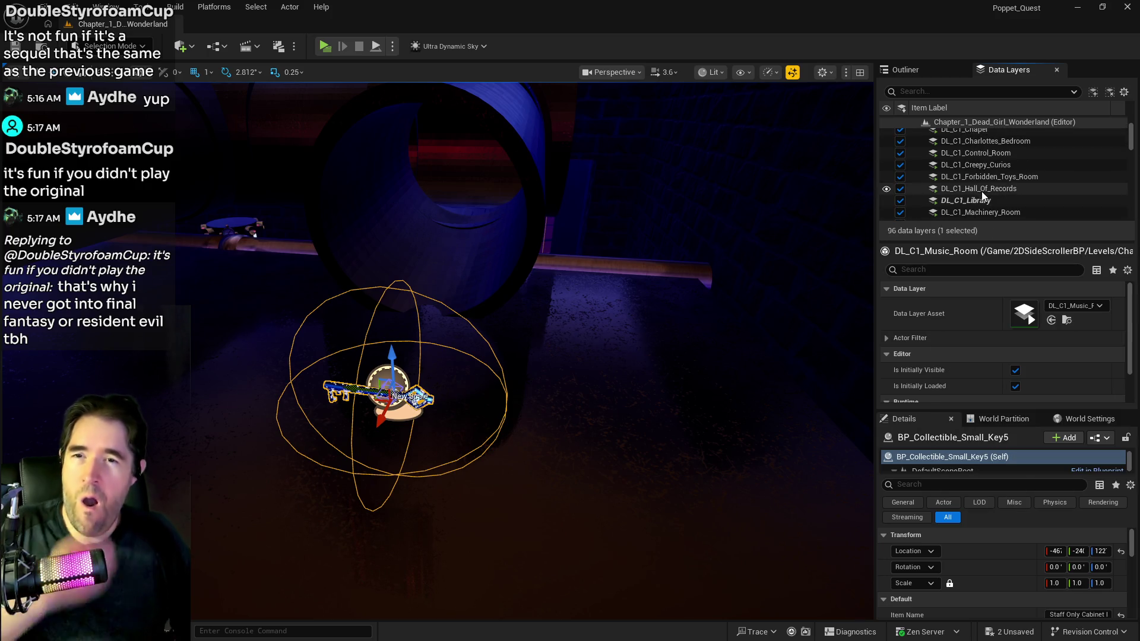
{"action": "right_click", "coordinate": [978, 207]}
{"action": "right_click", "coordinate": [962, 198]}
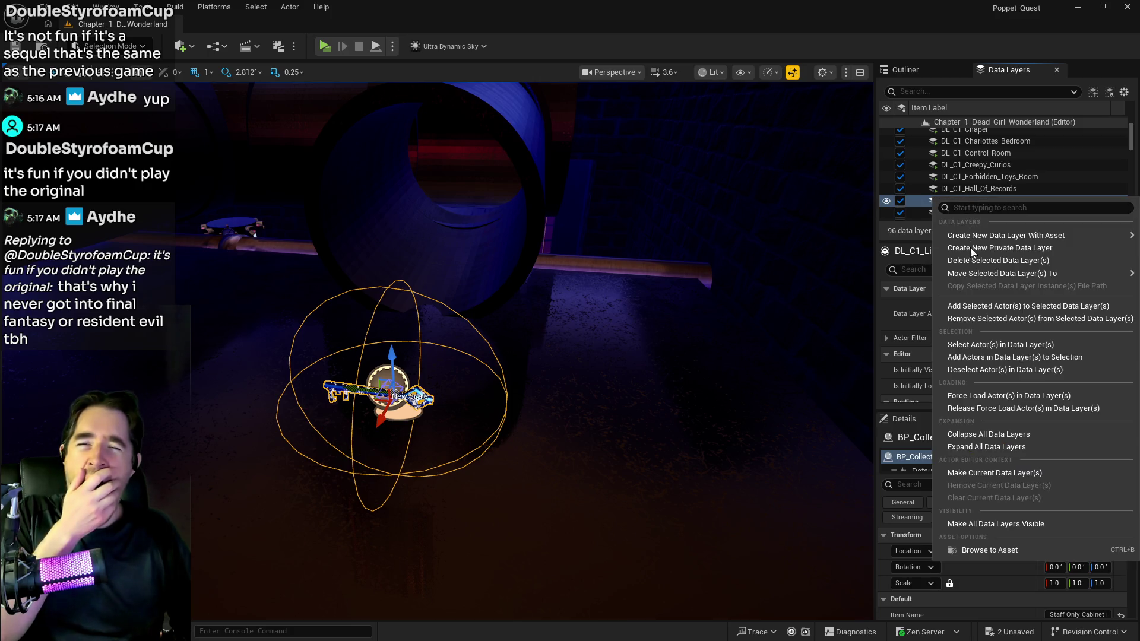
{"action": "left_click", "coordinate": [975, 316]}
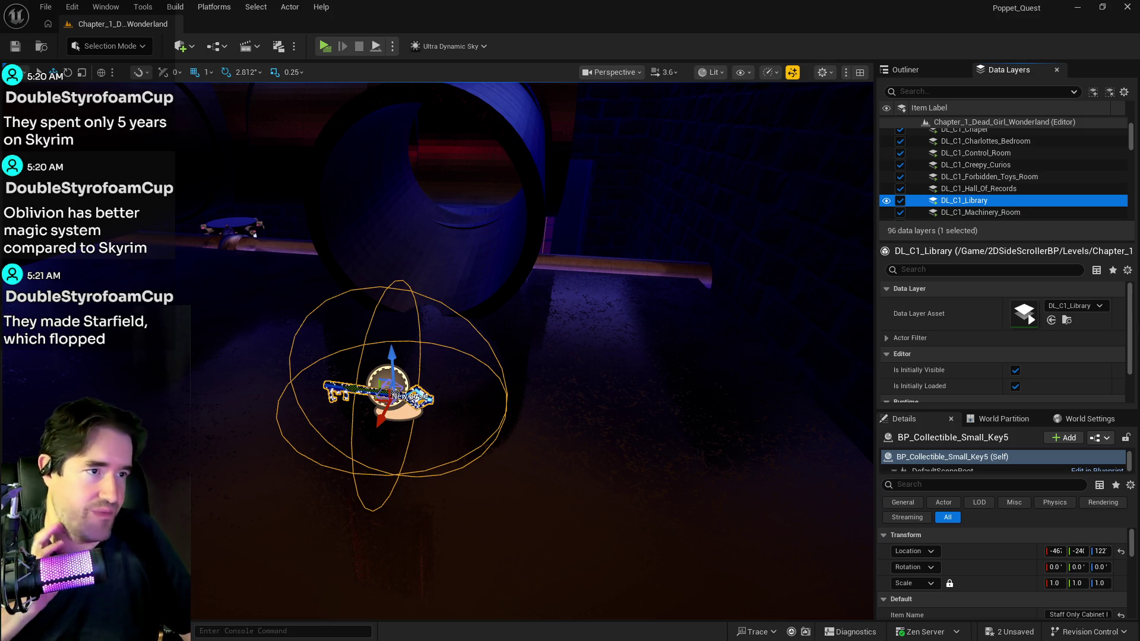
- Orbit toward the neon doorway and fly through it into the polka-dot room with the gold key
{"action": "mouse_move", "coordinate": [416, 386]}
{"action": "left_mouse_down"}
{"action": "mouse_move", "coordinate": [510, 362]}
{"action": "mouse_move", "coordinate": [548, 498]}
{"action": "left_mouse_up"}
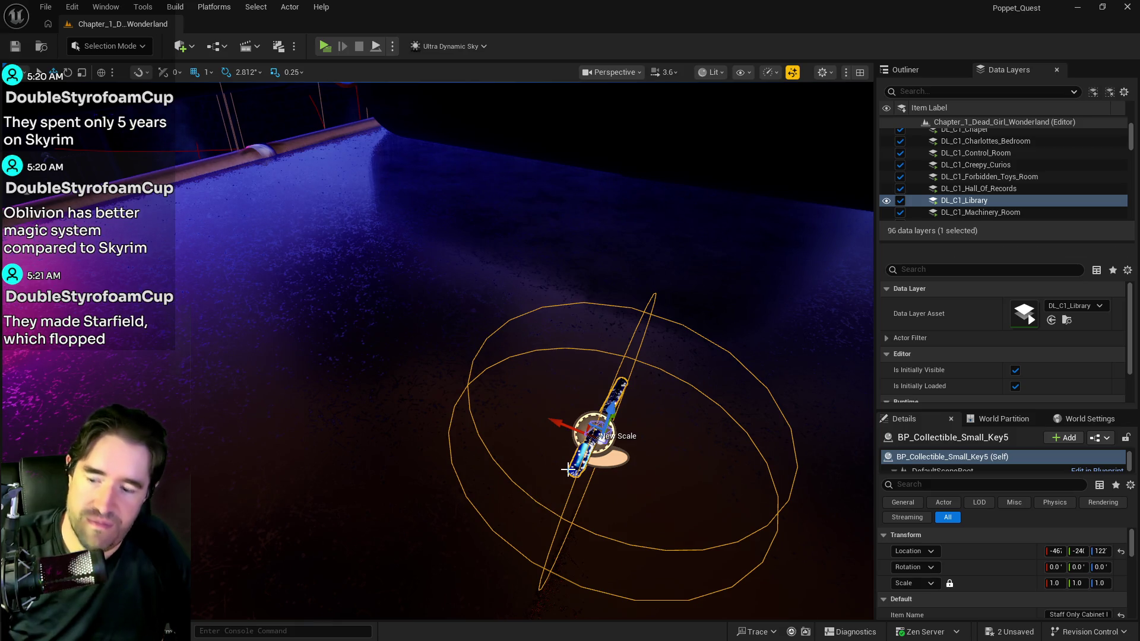
{"action": "left_click_drag", "start_coordinate": [644, 351], "coordinate": [558, 261]}
{"action": "key", "text": "w"}
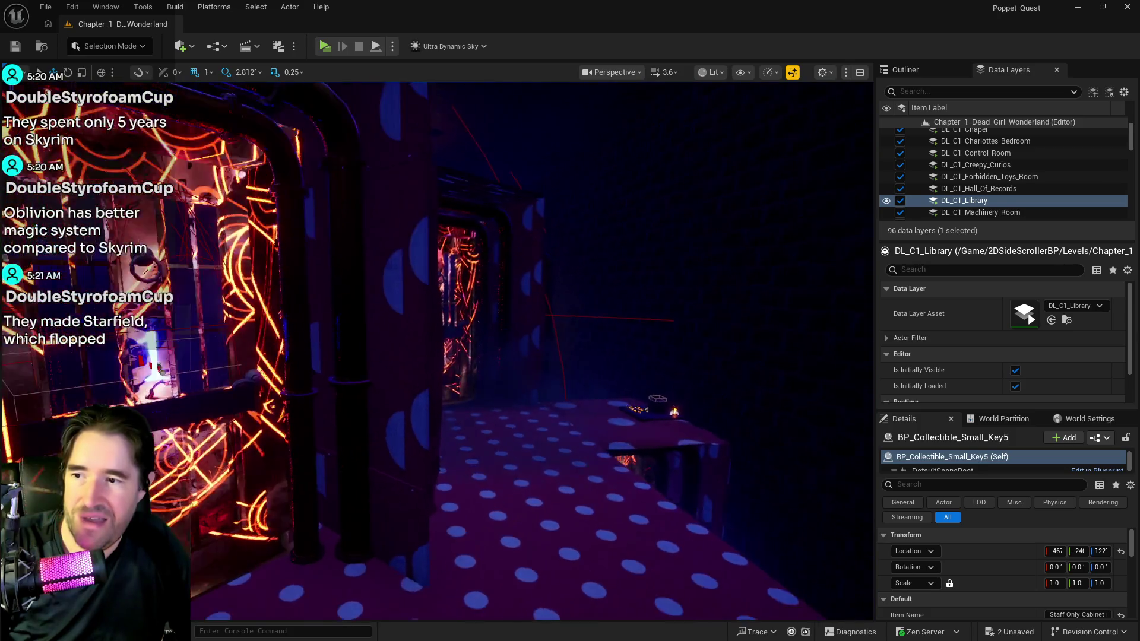
{"action": "key", "text": "w"}
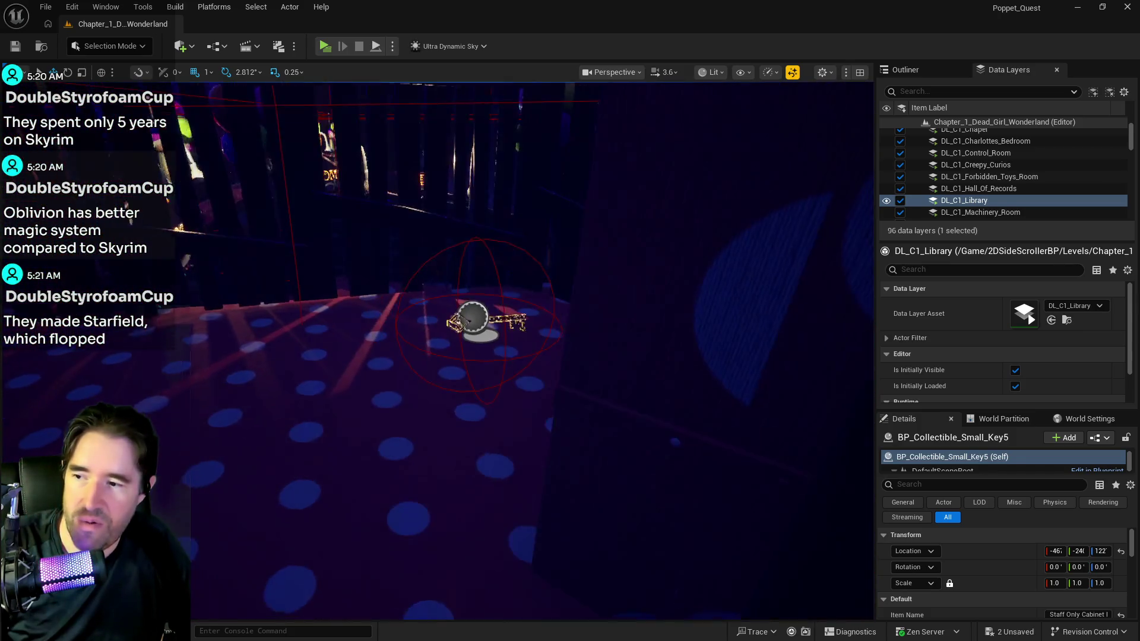
- Paste a key copy onto the polka-dot floor beside the gold key, raise it slightly, and rotate it to 151
{"action": "right_click", "coordinate": [377, 410]}
{"action": "mouse_move", "coordinate": [439, 421]}
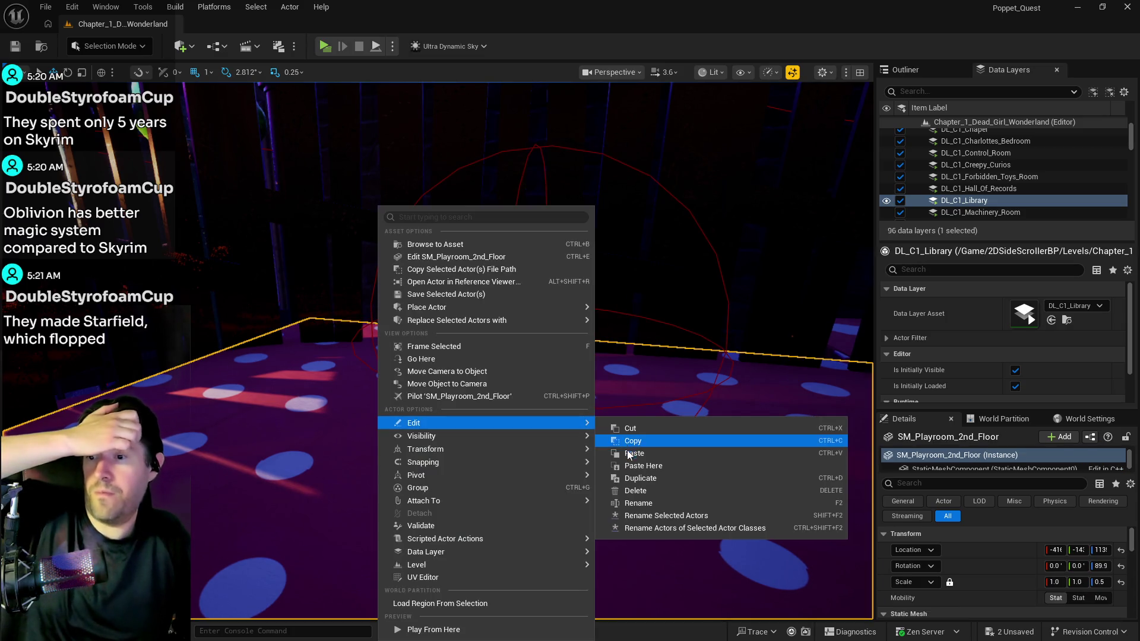
{"action": "left_click", "coordinate": [643, 465]}
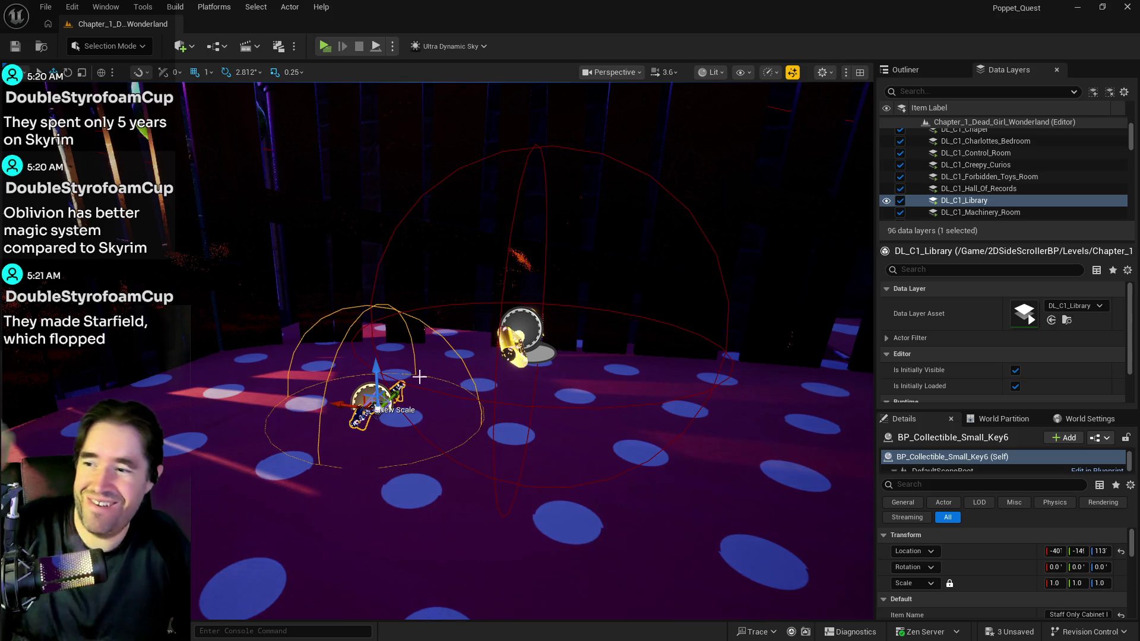
{"action": "left_click_drag", "start_coordinate": [379, 367], "coordinate": [389, 277]}
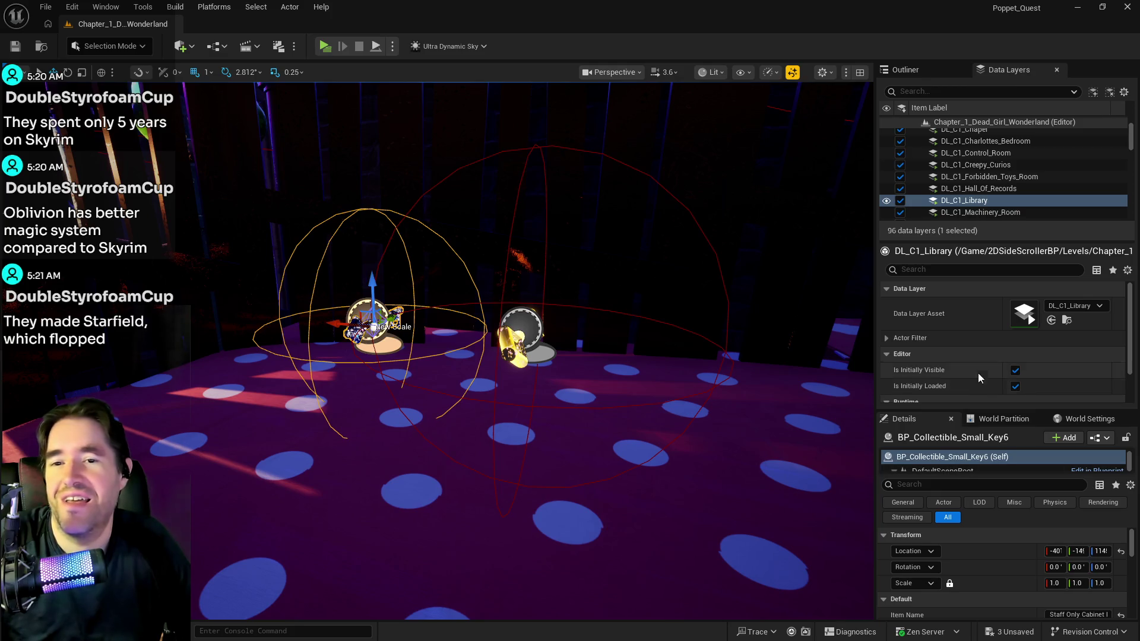
{"action": "scroll", "coordinate": [1037, 578], "scroll_direction": "down", "scroll_amount": 5}
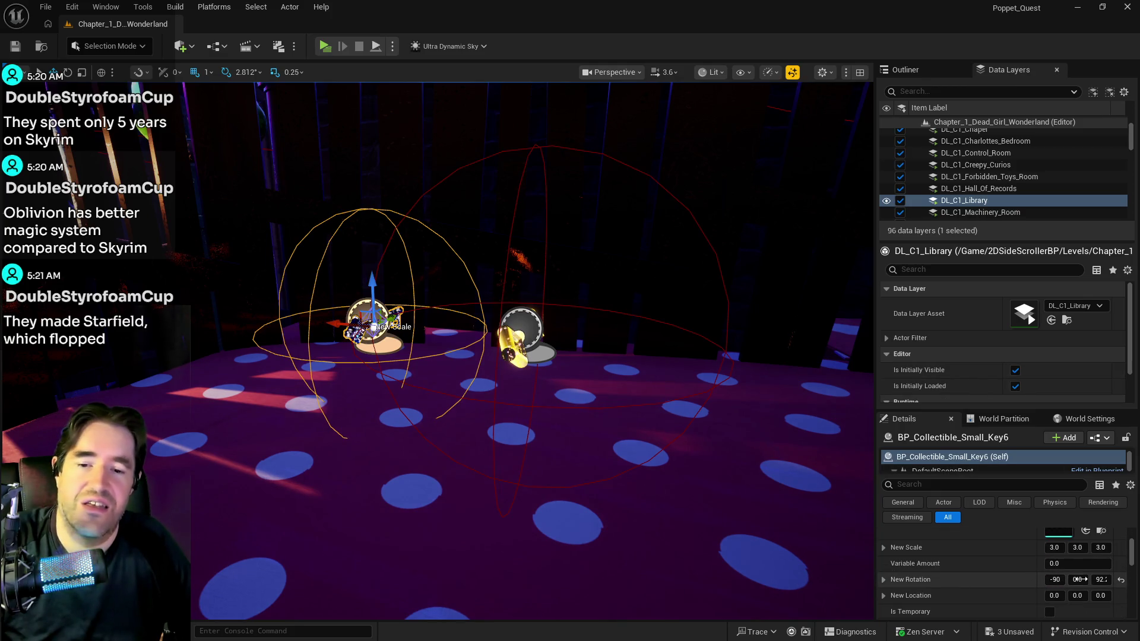
{"action": "left_click_drag", "start_coordinate": [1102, 582], "coordinate": [1127, 582]}
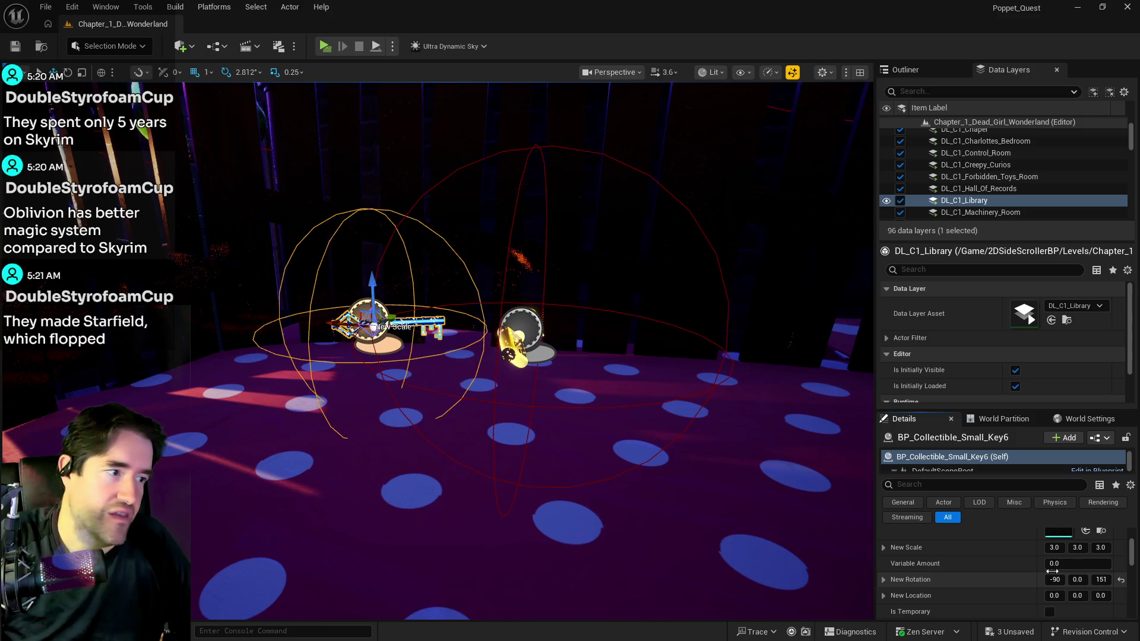
{"action": "mouse_move", "coordinate": [657, 469]}
{"action": "left_mouse_down"}
{"action": "mouse_move", "coordinate": [600, 475]}
{"action": "mouse_move", "coordinate": [570, 463]}
{"action": "mouse_move", "coordinate": [605, 463]}
{"action": "mouse_move", "coordinate": [624, 478]}
{"action": "left_mouse_up"}
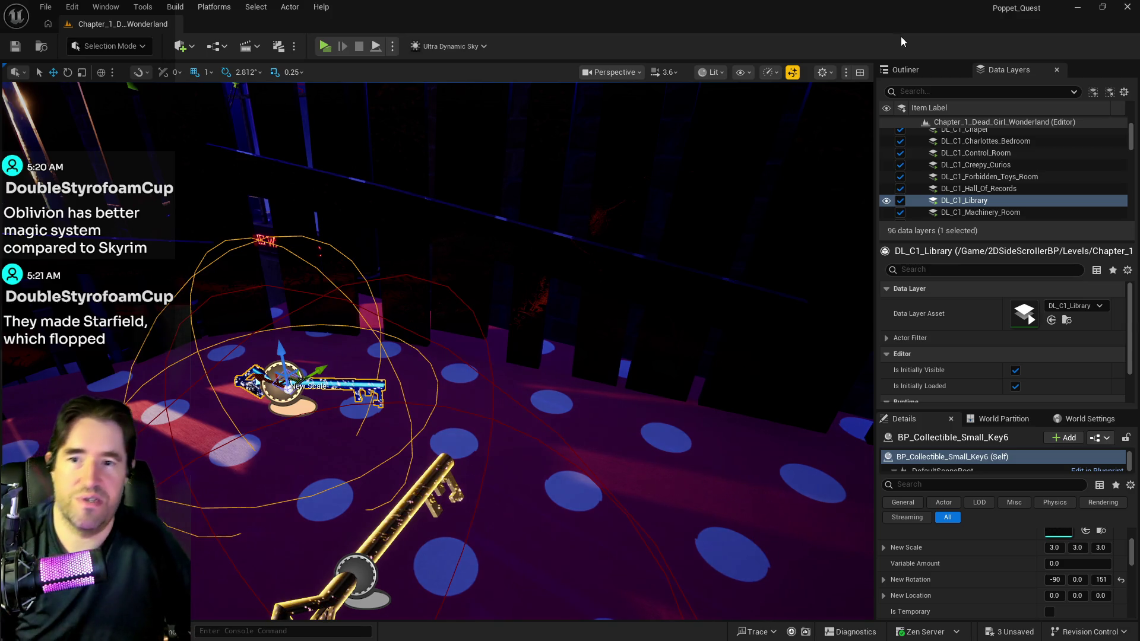
{"action": "scroll", "coordinate": [966, 167], "scroll_direction": "down", "scroll_amount": 3}
- Add the new key to the Playroom 1st Floor, Playroom 2nd Floor and Music Room data layers
{"action": "scroll", "coordinate": [1015, 206], "scroll_direction": "down", "scroll_amount": 2}
{"action": "left_click", "coordinate": [981, 159]}
{"action": "left_click", "coordinate": [981, 172], "text": "shift"}
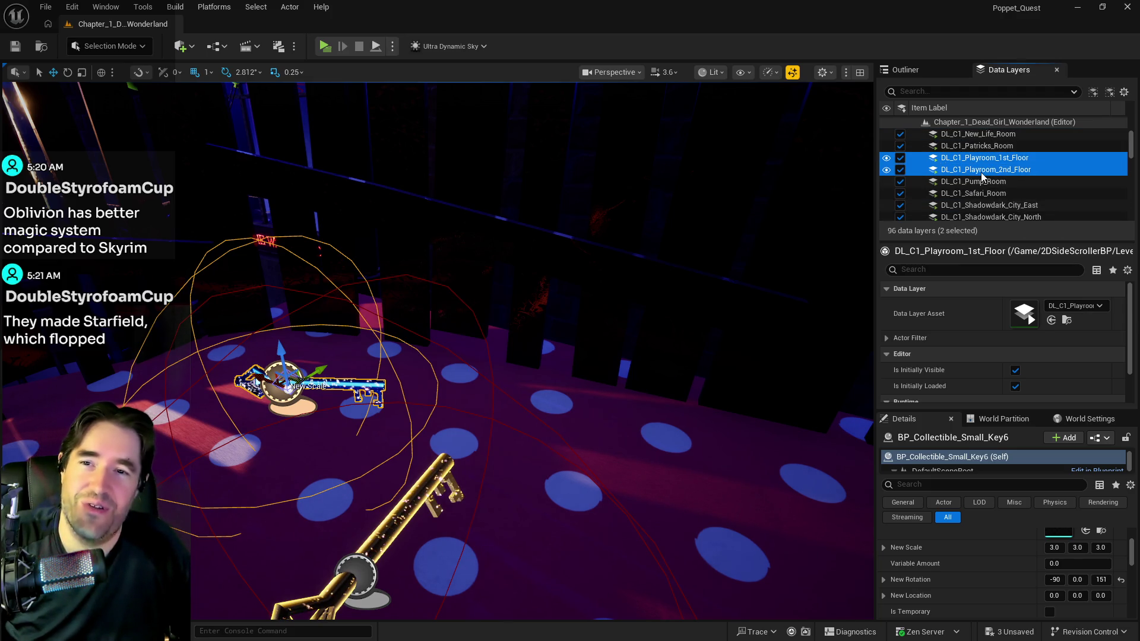
{"action": "right_click", "coordinate": [981, 172]}
{"action": "left_click", "coordinate": [1002, 285]}
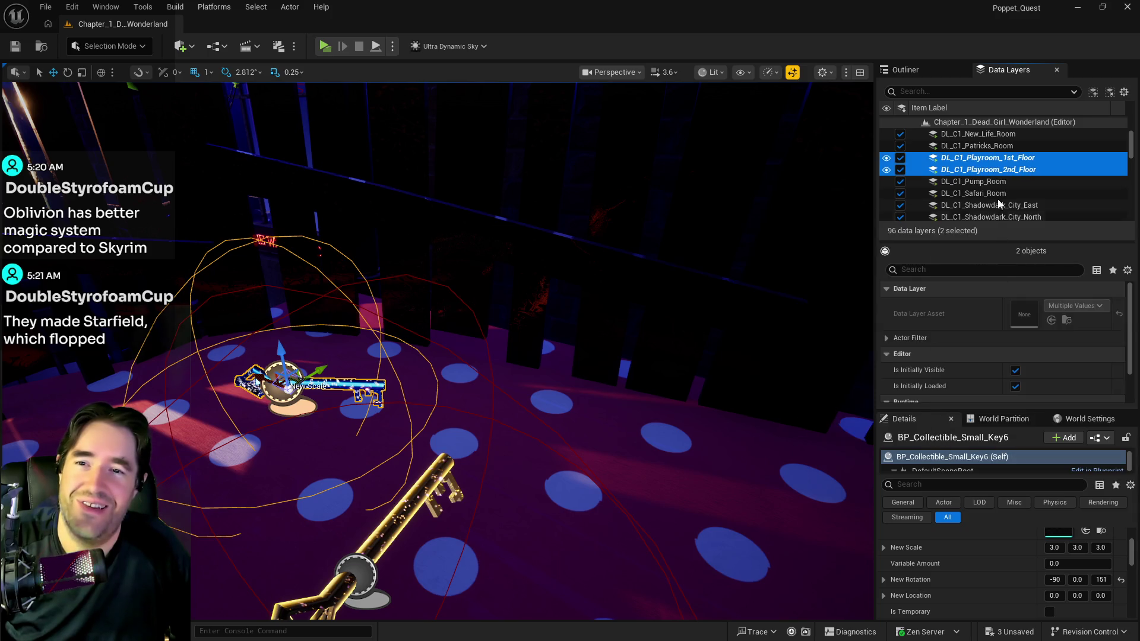
{"action": "scroll", "coordinate": [999, 204], "scroll_direction": "up", "scroll_amount": 5}
{"action": "scroll", "coordinate": [996, 189], "scroll_direction": "down", "scroll_amount": 2}
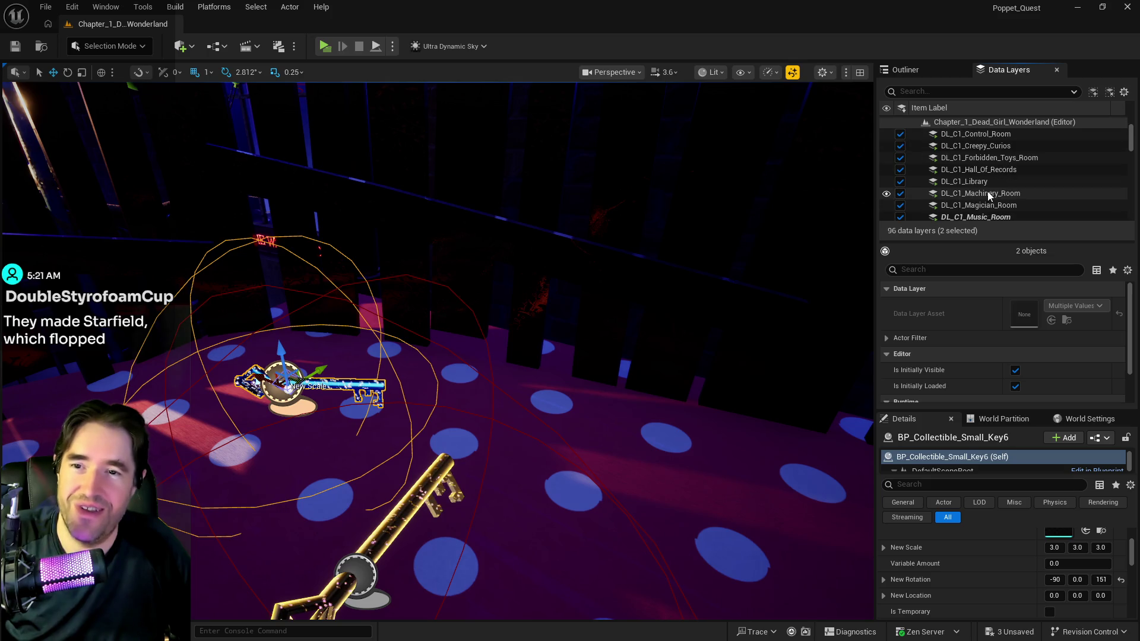
{"action": "right_click", "coordinate": [988, 215]}
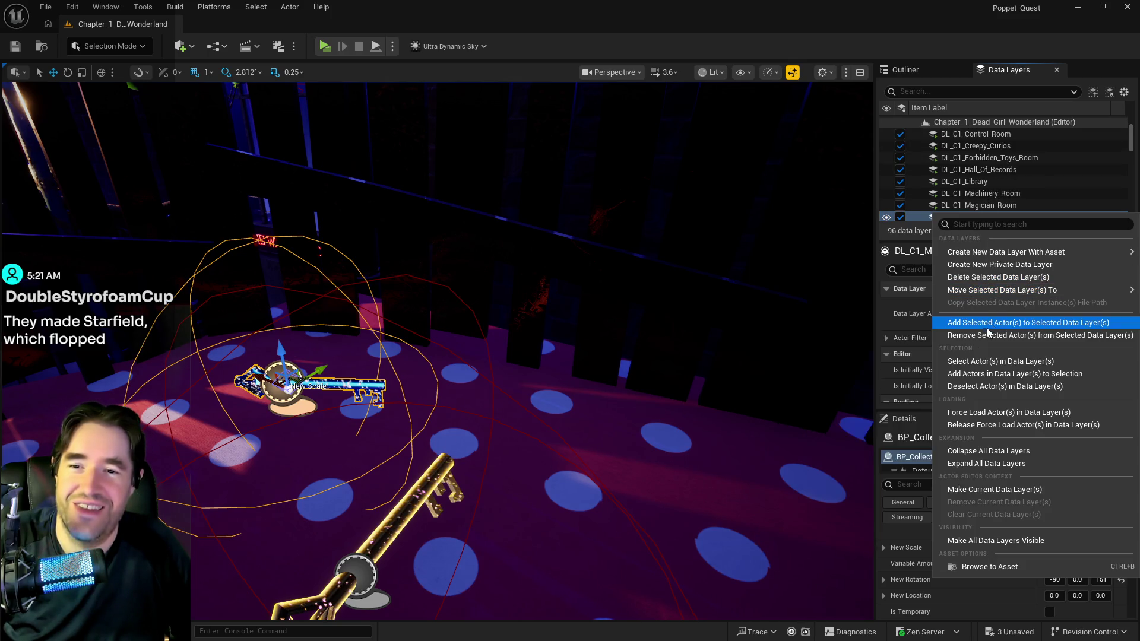
{"action": "left_click", "coordinate": [988, 328]}
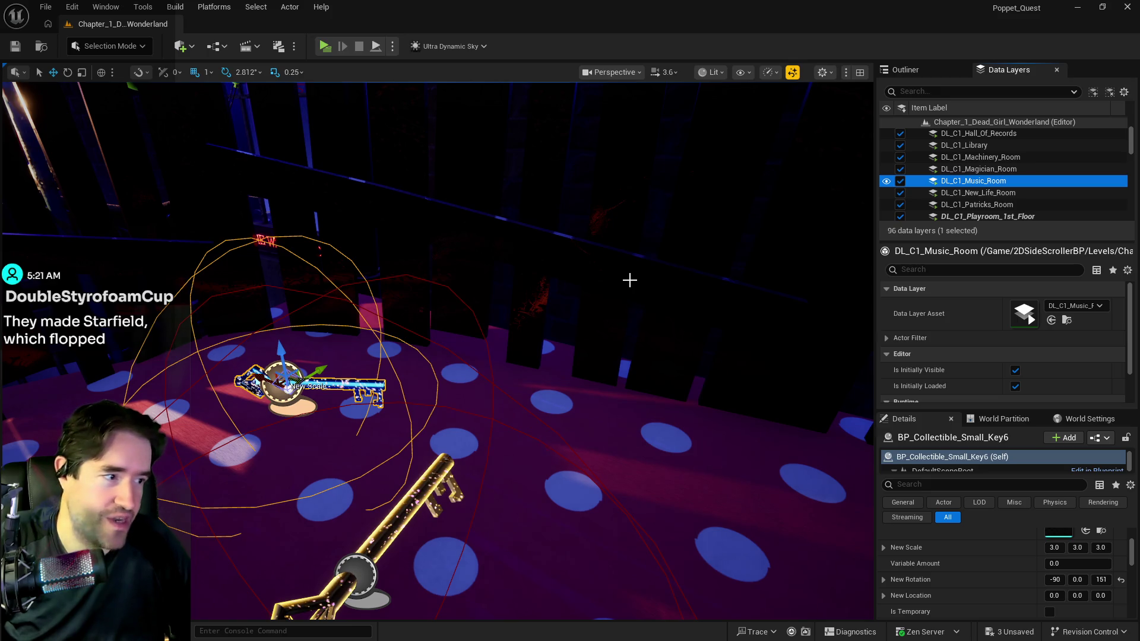
- Move BP_Collectible_Small_Key6 into the Play Room 2nd Floor outliner folder
{"action": "scroll", "coordinate": [993, 536], "scroll_direction": "up", "scroll_amount": 3}
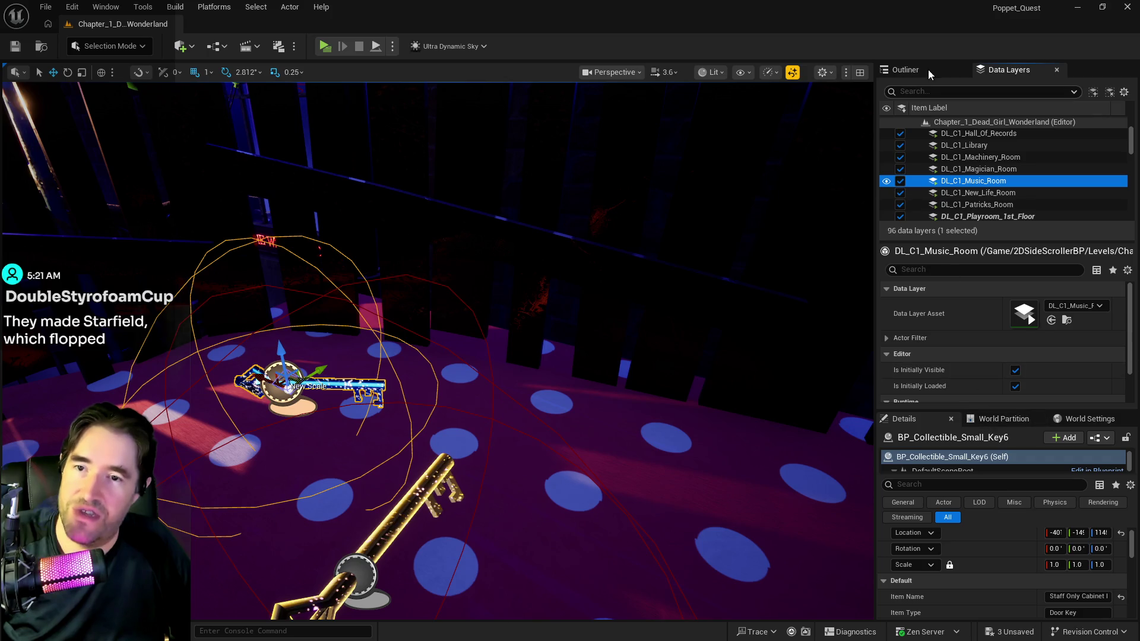
{"action": "left_click", "coordinate": [928, 69]}
{"action": "right_click", "coordinate": [971, 290]}
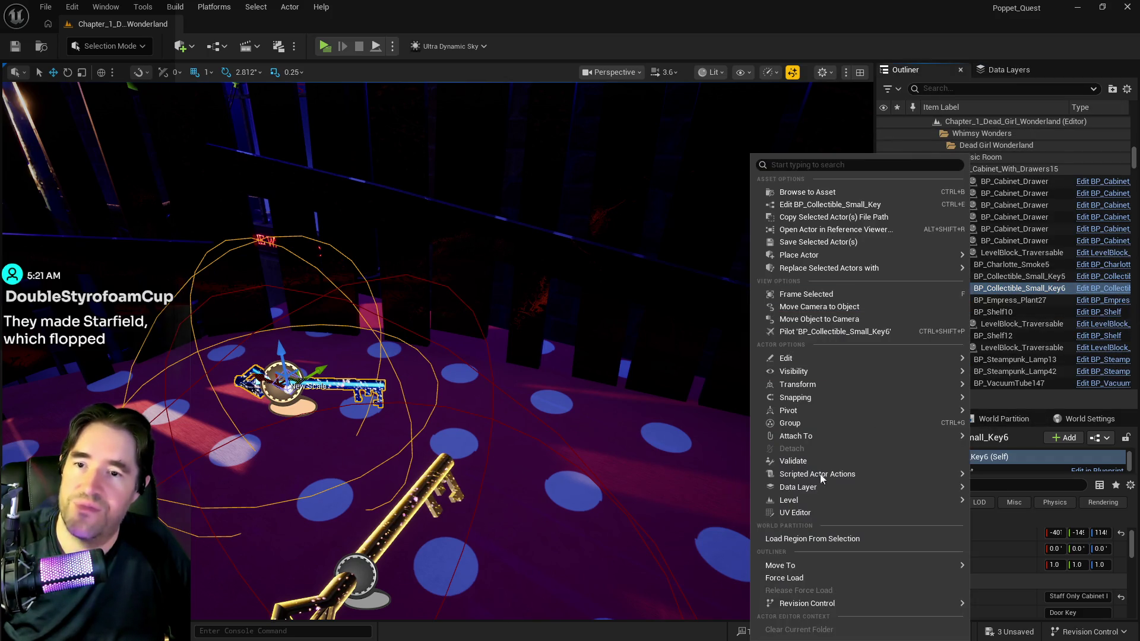
{"action": "mouse_move", "coordinate": [786, 567]}
{"action": "type", "text": "pla"}
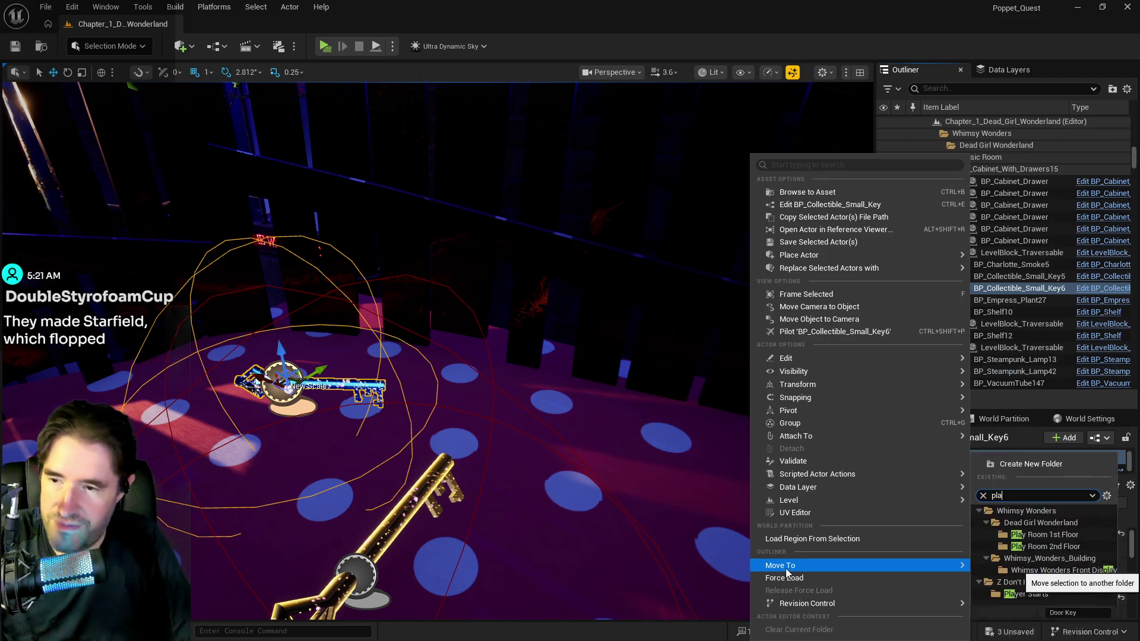
{"action": "type", "text": "y"}
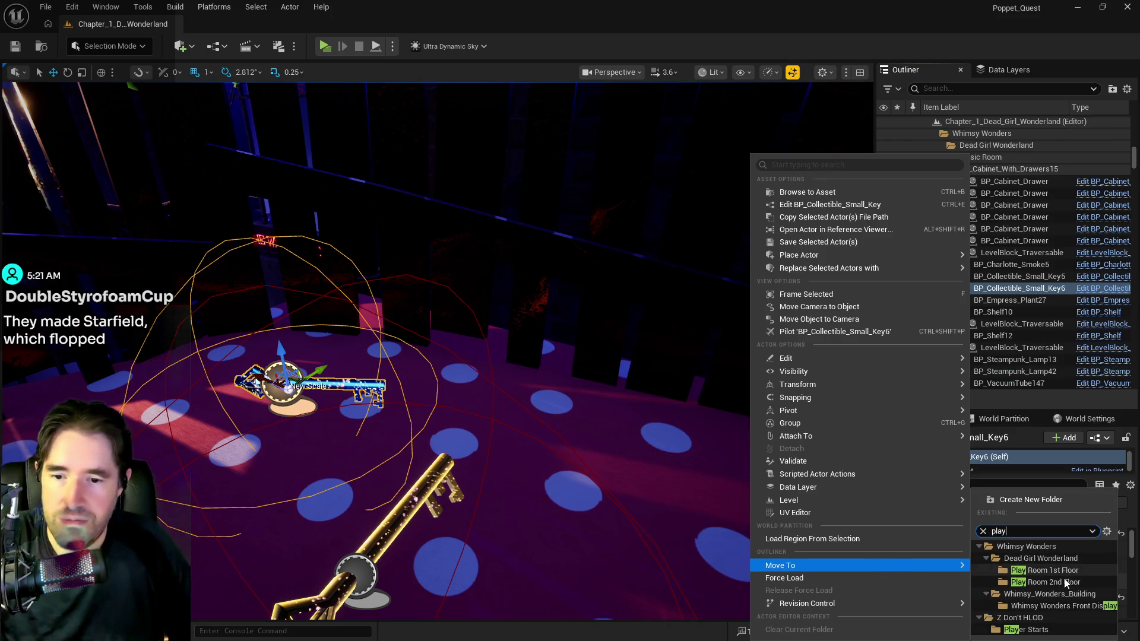
{"action": "left_click", "coordinate": [1063, 582]}
- Remove the key from the DL_C1_Playroom_1st_Floor data layer
{"action": "left_click", "coordinate": [1004, 71]}
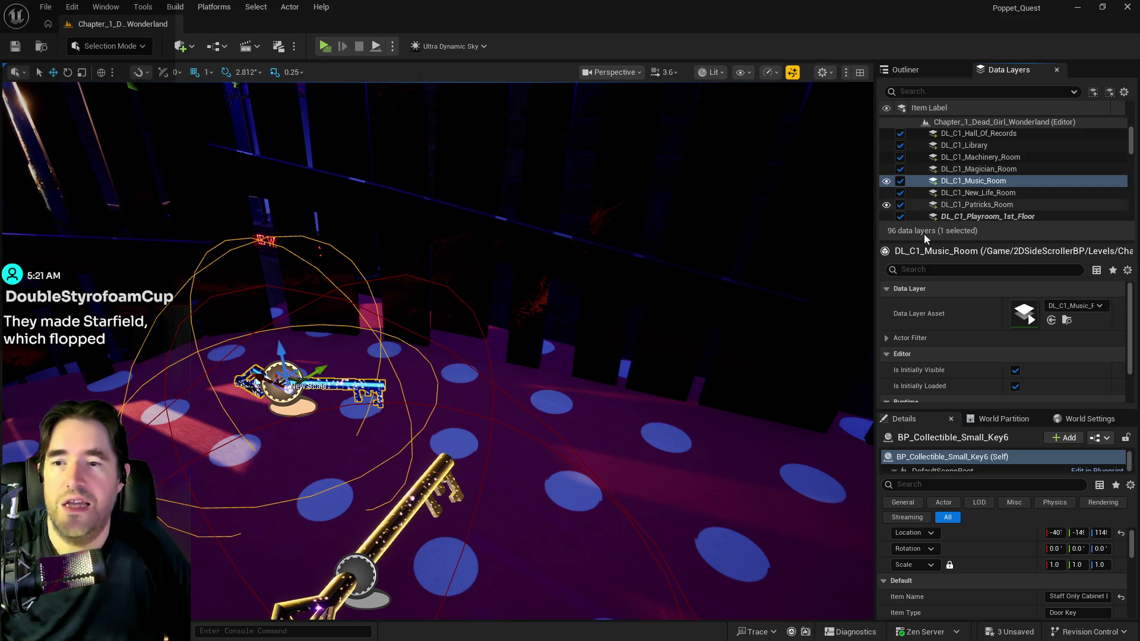
{"action": "scroll", "coordinate": [1022, 199], "scroll_direction": "down", "scroll_amount": 2}
{"action": "left_click", "coordinate": [1009, 159]}
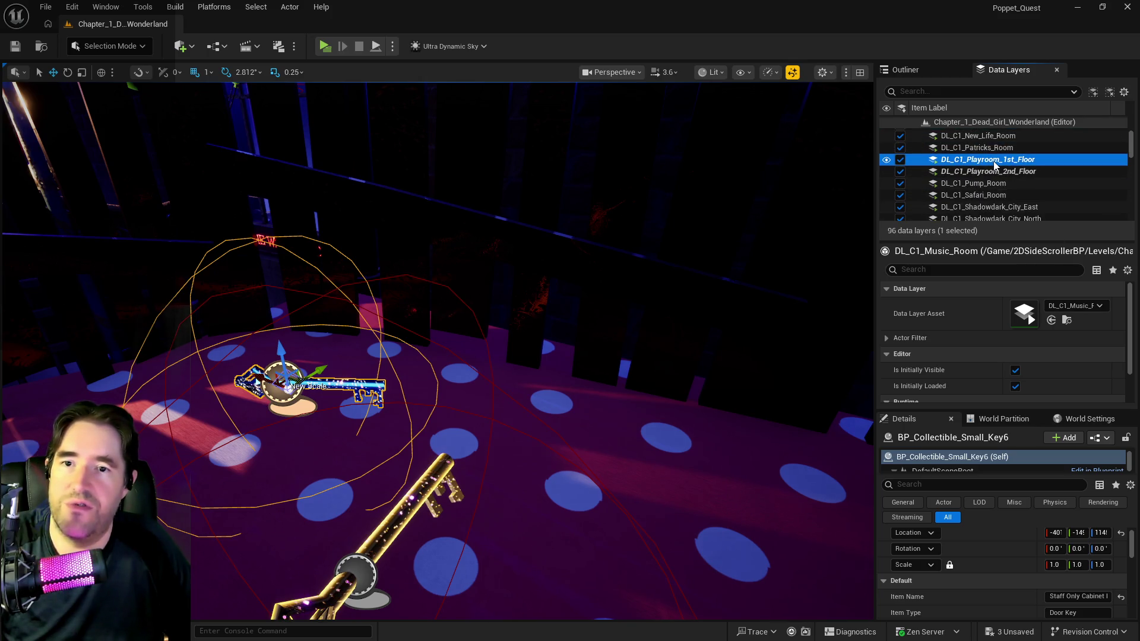
{"action": "right_click", "coordinate": [935, 161]}
{"action": "left_click", "coordinate": [1039, 284]}
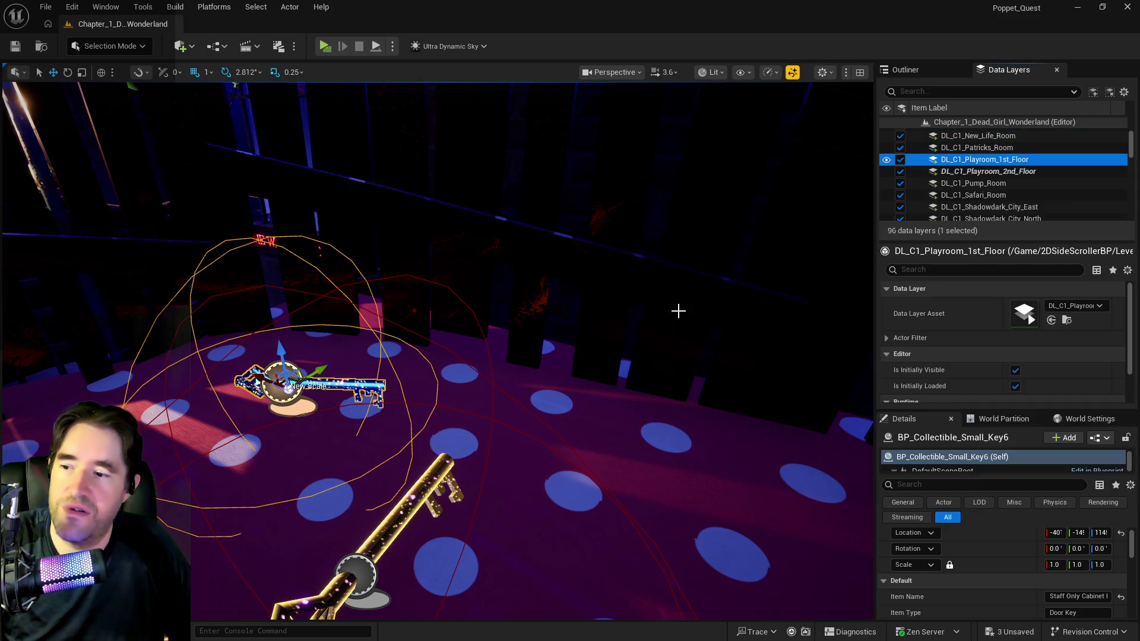
{"action": "left_click_drag", "start_coordinate": [627, 257], "coordinate": [639, 257]}
- Slide the blue key onto the gold key's spot and delete the gold key BP_Collectible_Key43
{"action": "mouse_move", "coordinate": [560, 268]}
{"action": "left_mouse_down"}
{"action": "mouse_move", "coordinate": [400, 318]}
{"action": "mouse_move", "coordinate": [377, 337]}
{"action": "mouse_move", "coordinate": [383, 380]}
{"action": "mouse_move", "coordinate": [388, 310]}
{"action": "left_mouse_up"}
{"action": "mouse_move", "coordinate": [416, 346]}
{"action": "left_mouse_down"}
{"action": "mouse_move", "coordinate": [455, 317]}
{"action": "mouse_move", "coordinate": [487, 326]}
{"action": "left_mouse_up"}
{"action": "left_click", "coordinate": [577, 444]}
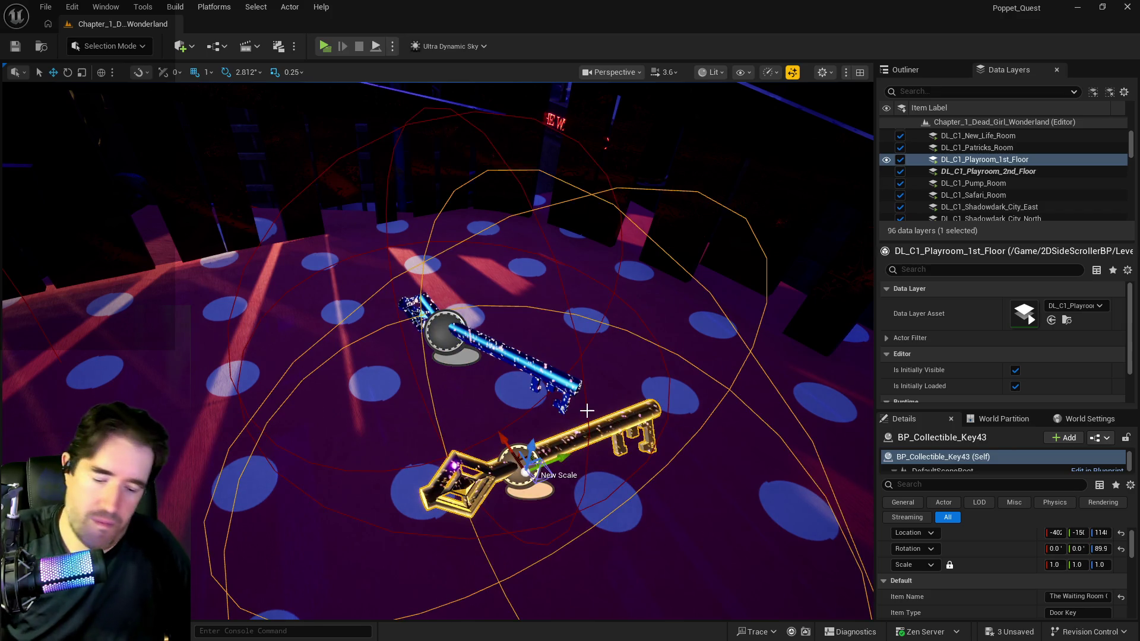
{"action": "key", "text": "Delete"}
{"action": "left_click", "coordinate": [517, 353]}
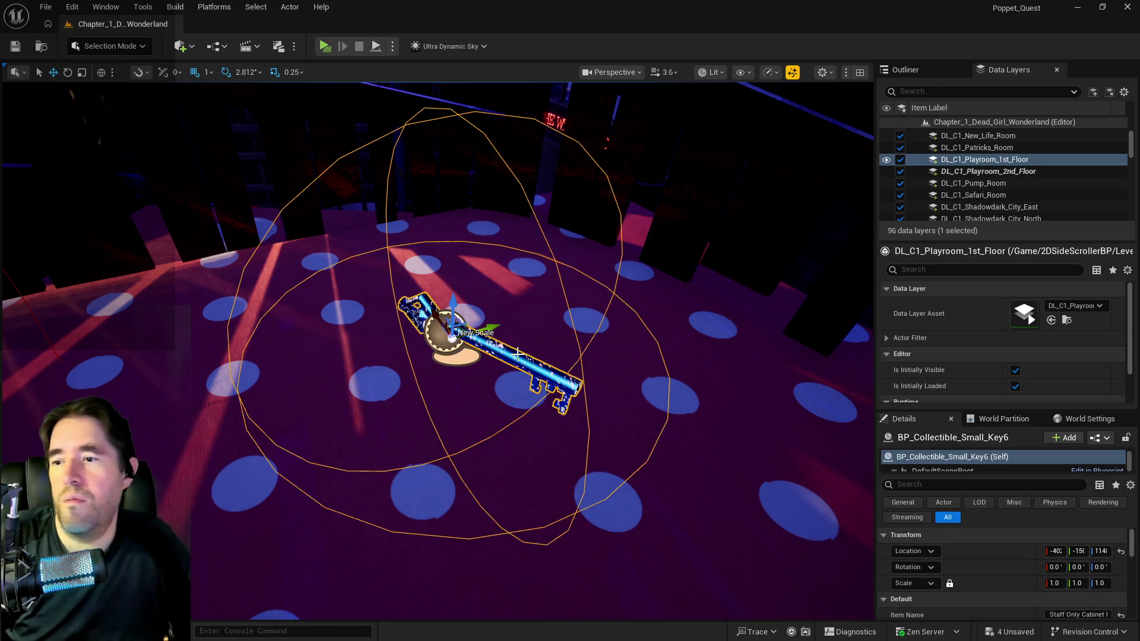
- Lower the camera to floor level and save all changes
{"action": "mouse_move", "coordinate": [693, 359]}
{"action": "left_mouse_down"}
{"action": "mouse_move", "coordinate": [658, 392]}
{"action": "mouse_move", "coordinate": [605, 238]}
{"action": "left_mouse_up"}
{"action": "key", "text": "ctrl+s"}
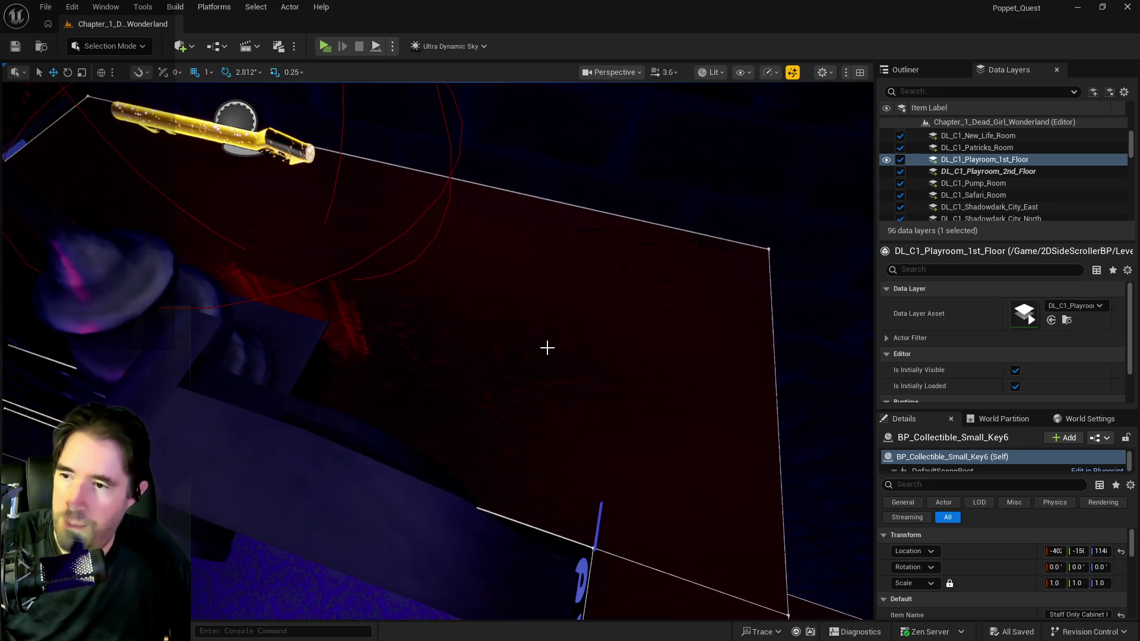
{"action": "right_click", "coordinate": [514, 330]}
- Paste a blue key on the grandfather clock, raise it, set rotation Z to 266, and shift it into place
{"action": "mouse_move", "coordinate": [590, 422]}
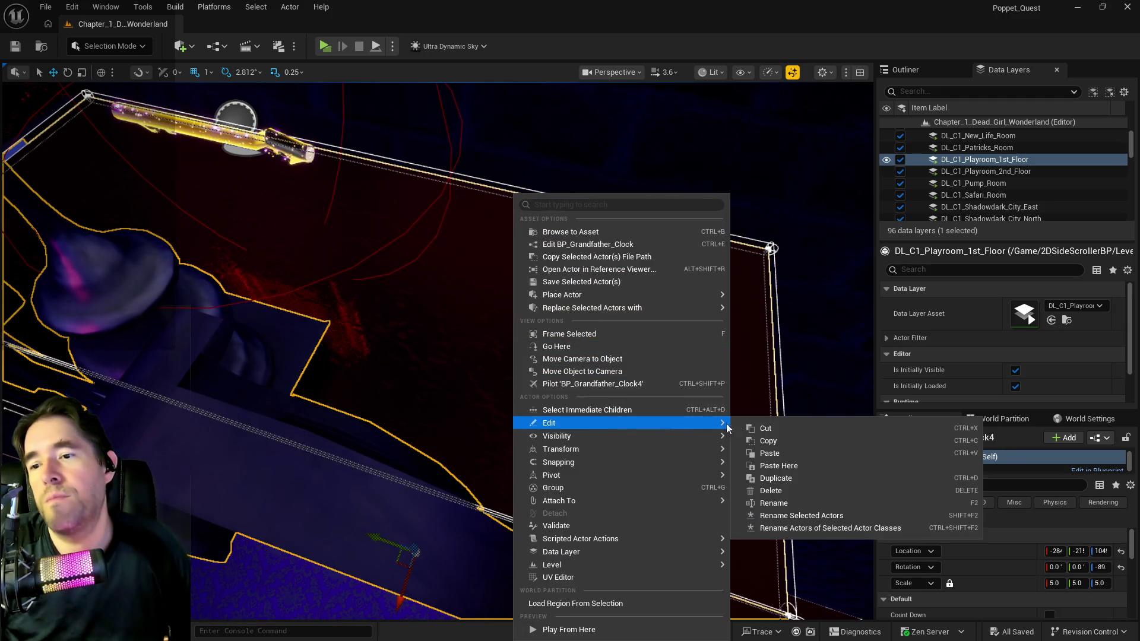
{"action": "left_click", "coordinate": [764, 467]}
{"action": "left_click_drag", "start_coordinate": [520, 297], "coordinate": [537, 232]}
{"action": "scroll", "coordinate": [1042, 556], "scroll_direction": "down", "scroll_amount": 5}
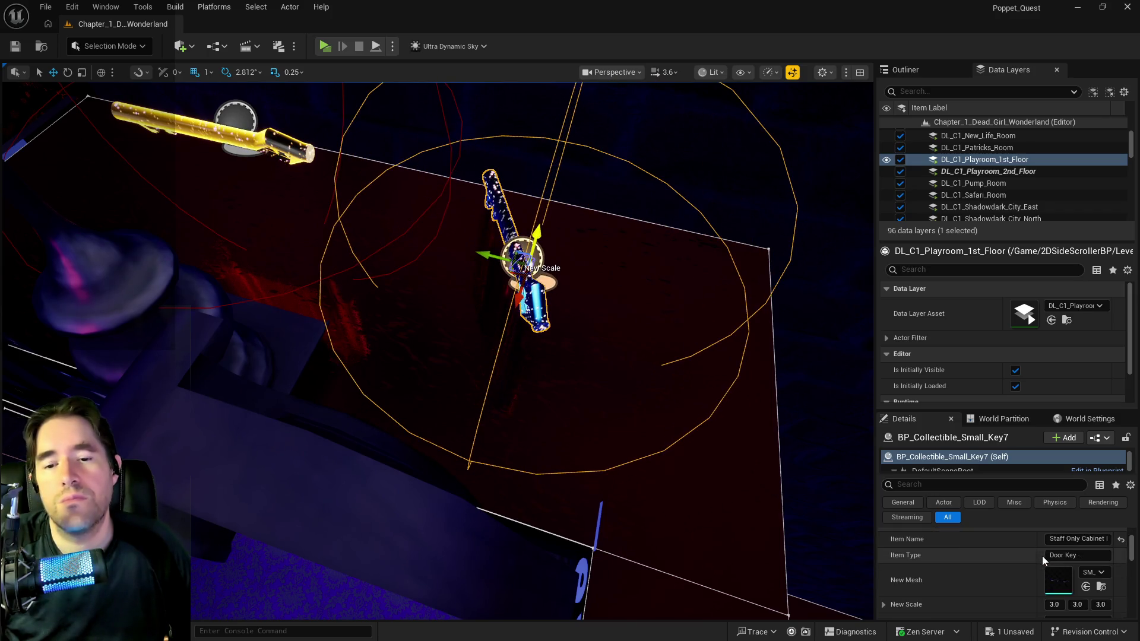
{"action": "left_click_drag", "start_coordinate": [1103, 579], "coordinate": [1128, 579]}
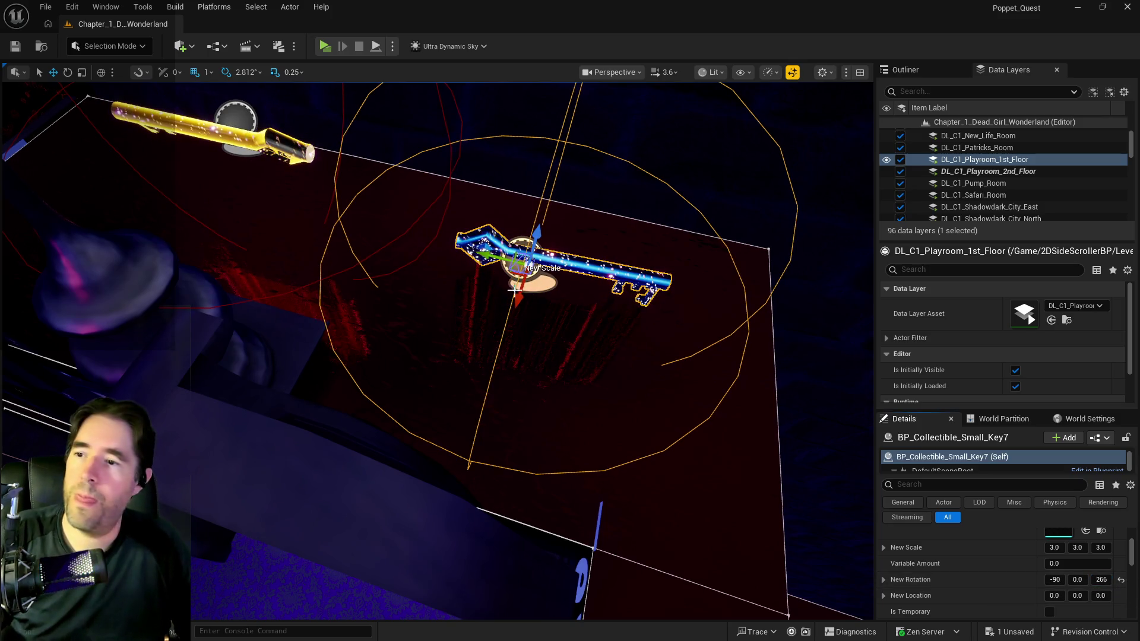
{"action": "left_click_drag", "start_coordinate": [497, 257], "coordinate": [424, 238]}
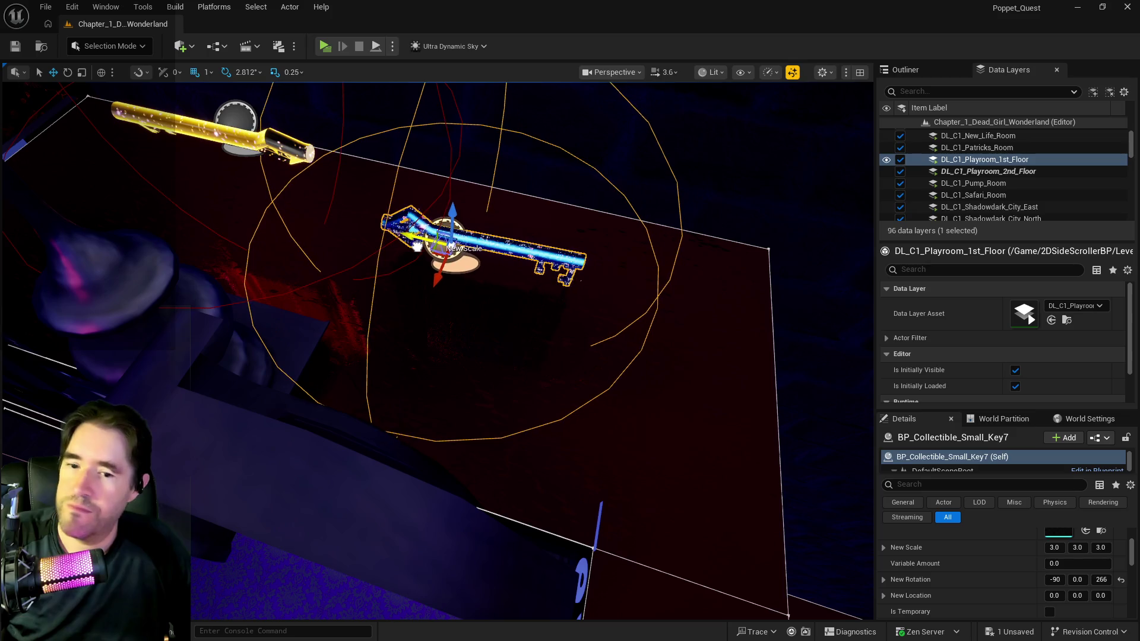
{"action": "scroll", "coordinate": [977, 551], "scroll_direction": "up", "scroll_amount": 3}
{"action": "scroll", "coordinate": [980, 554], "scroll_direction": "up", "scroll_amount": 3}
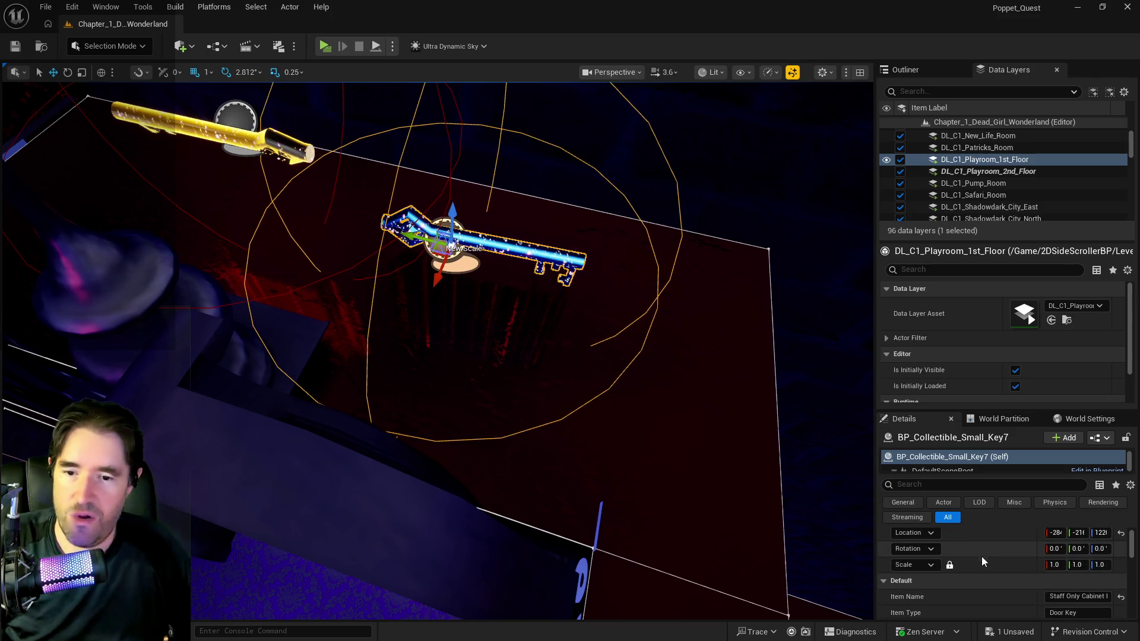
{"action": "left_click", "coordinate": [263, 143]}
- Copy BP_Collectible_Key57's item name, Charlotte's Goodie Box Key, into BP_Collectible_Small_Key7's Item Name
{"action": "left_click", "coordinate": [1064, 596]}
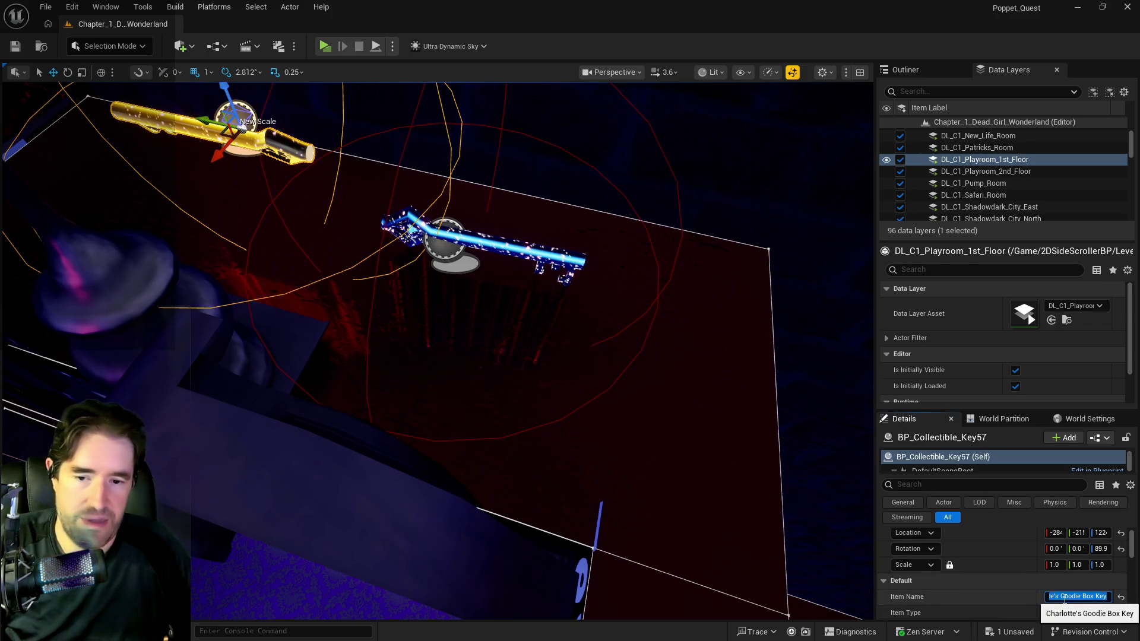
{"action": "left_click", "coordinate": [533, 242]}
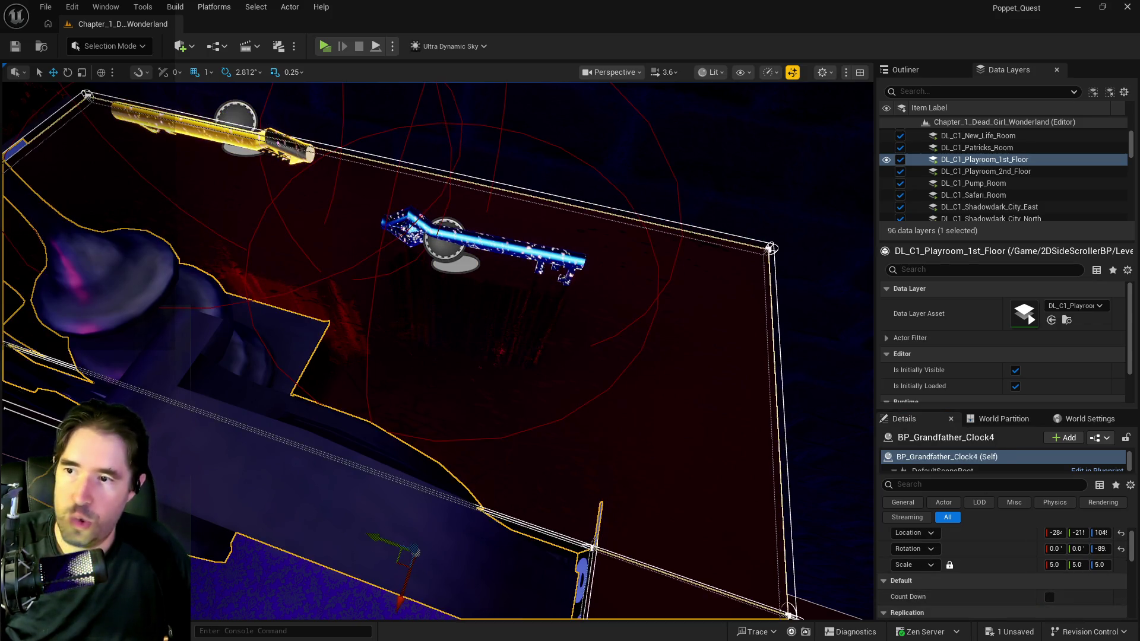
{"action": "left_click", "coordinate": [1063, 596]}
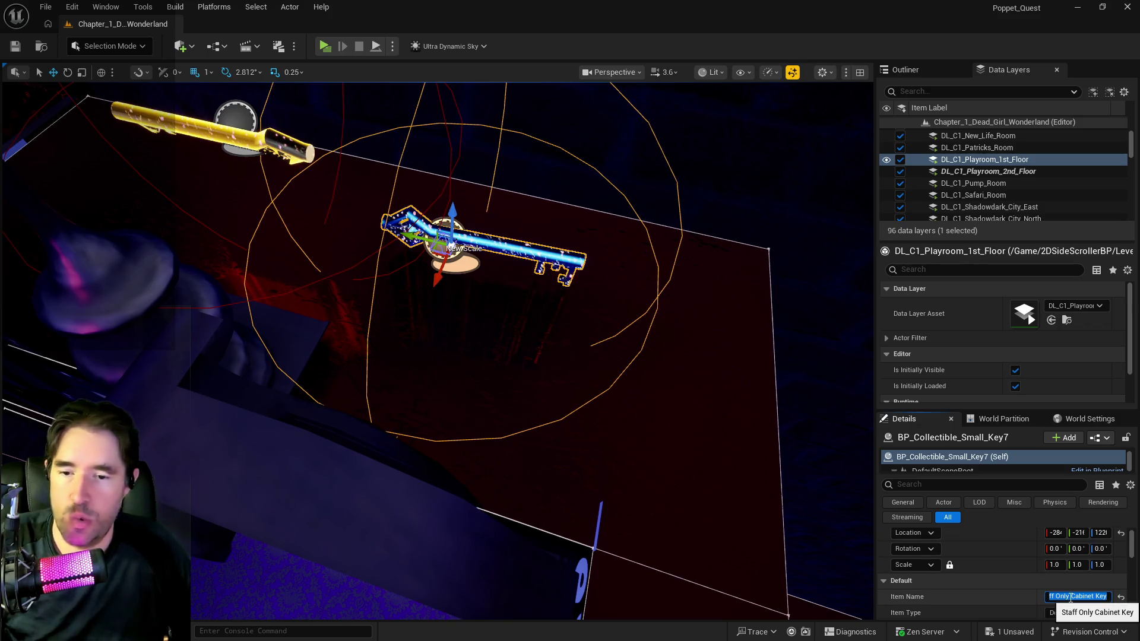
{"action": "key", "text": "ctrl+v"}
{"action": "key", "text": "Return"}
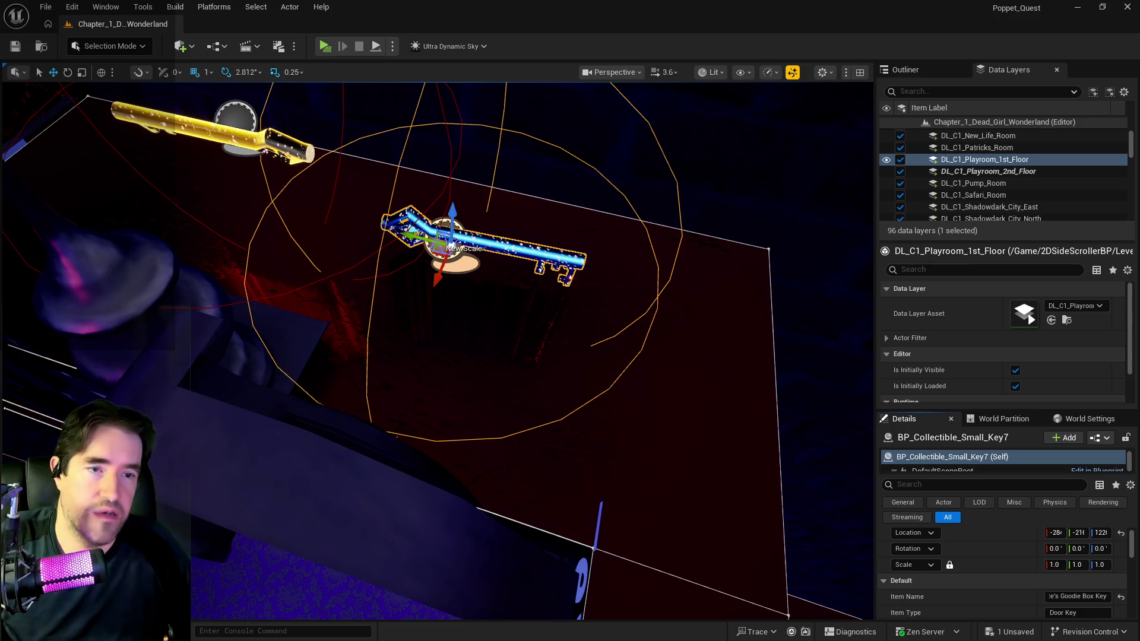
{"action": "left_click", "coordinate": [262, 148]}
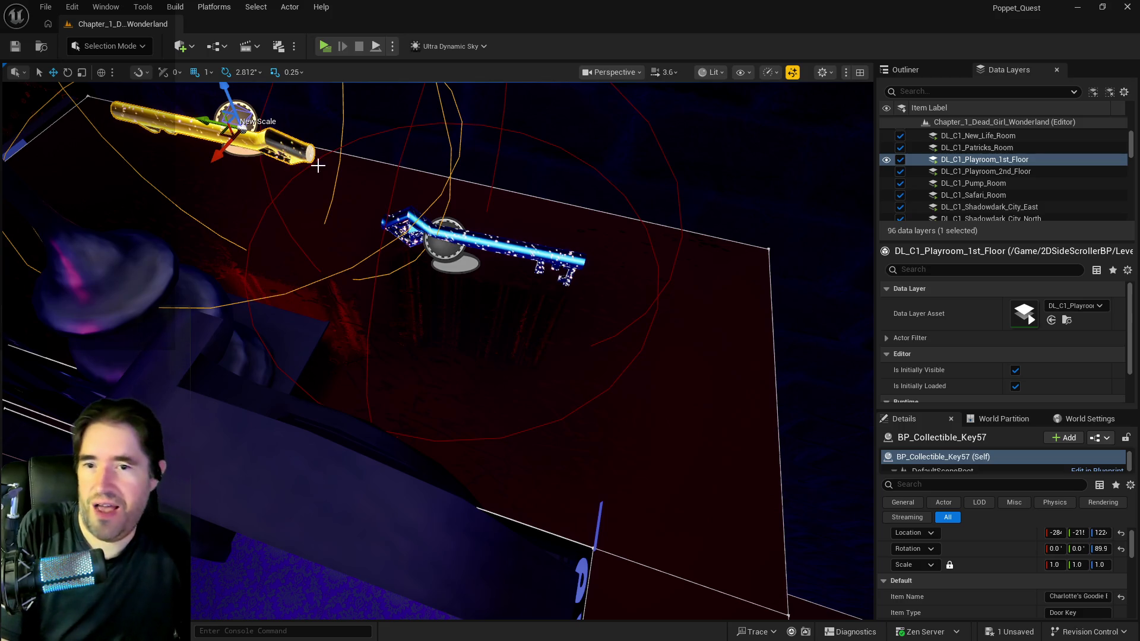
- With the blue key selected, bring up the actions for the DL_C1_Charlottes_Bedroom data layer
{"action": "left_click", "coordinate": [445, 233]}
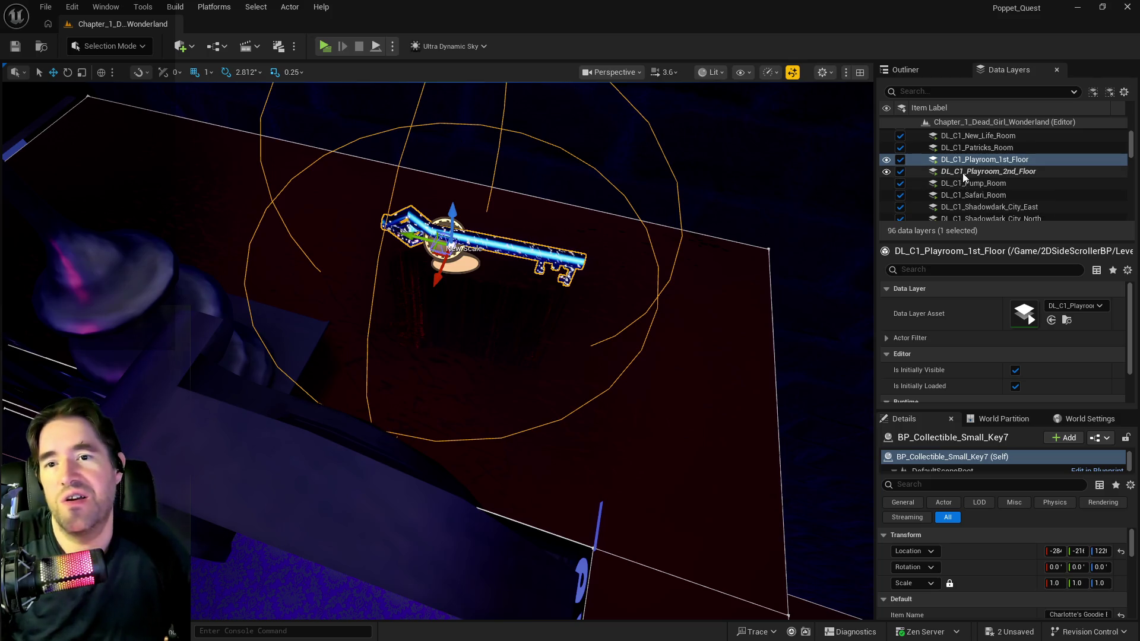
{"action": "scroll", "coordinate": [967, 196], "scroll_direction": "down", "scroll_amount": 1}
{"action": "scroll", "coordinate": [966, 202], "scroll_direction": "up", "scroll_amount": 5}
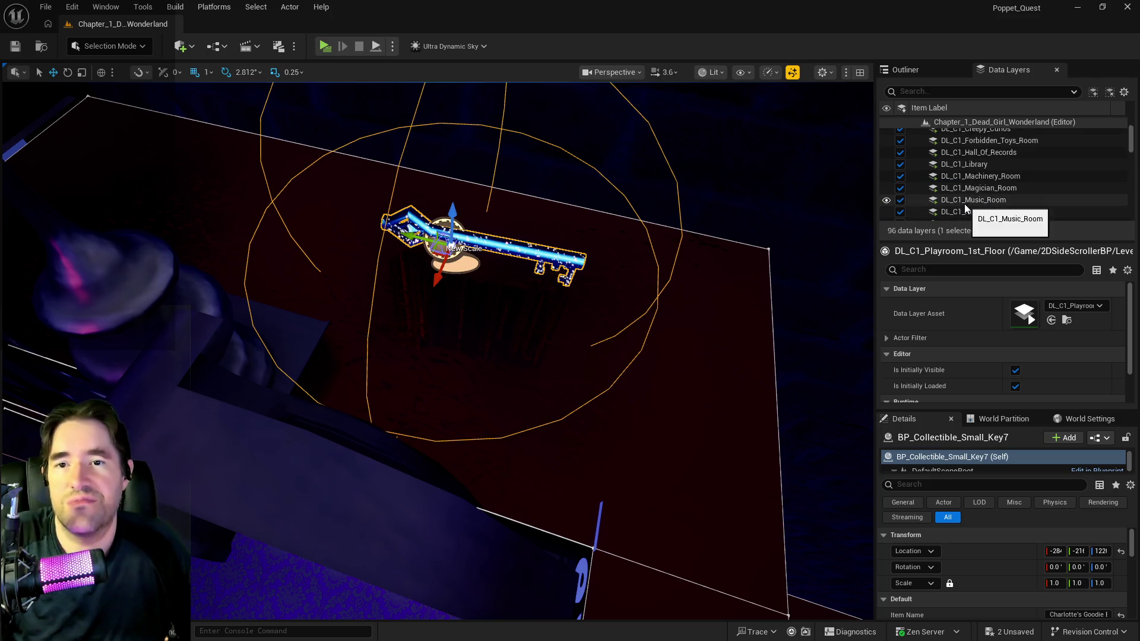
{"action": "right_click", "coordinate": [970, 161]}
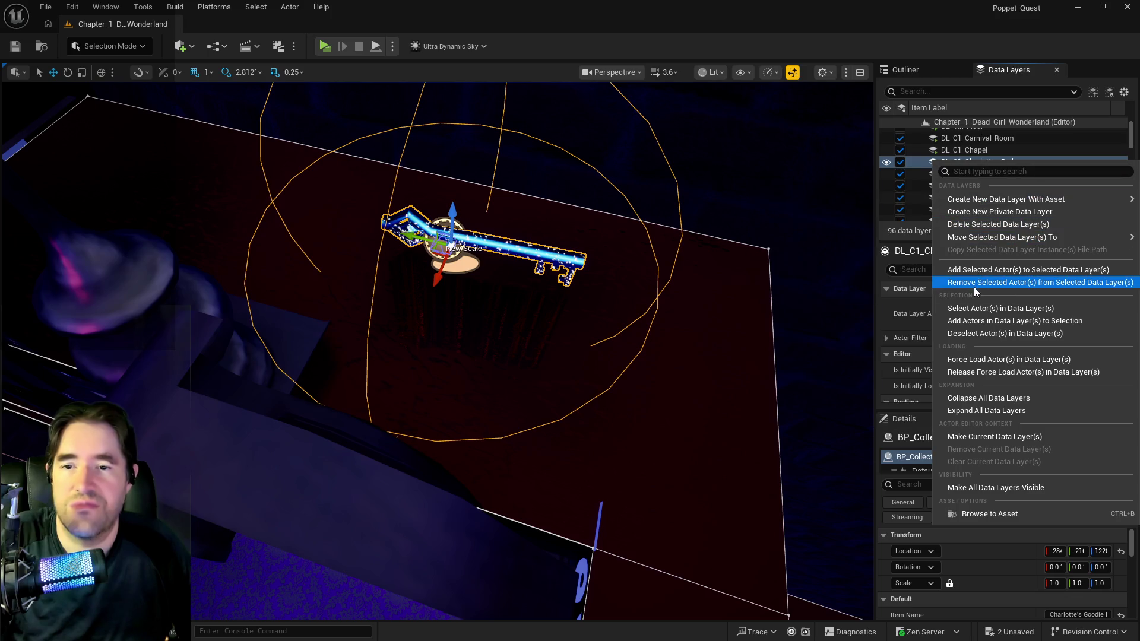